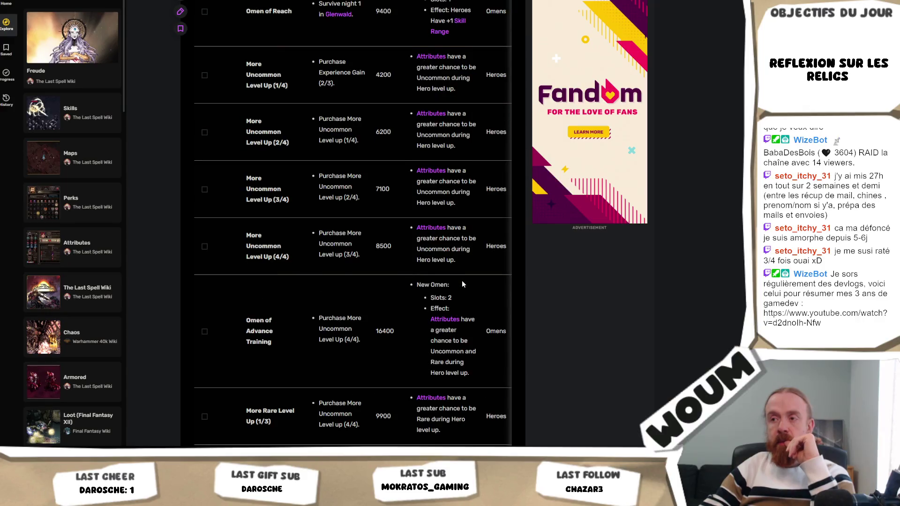
scroll(464, 278, down, 3)
scroll(463, 278, down, 1)
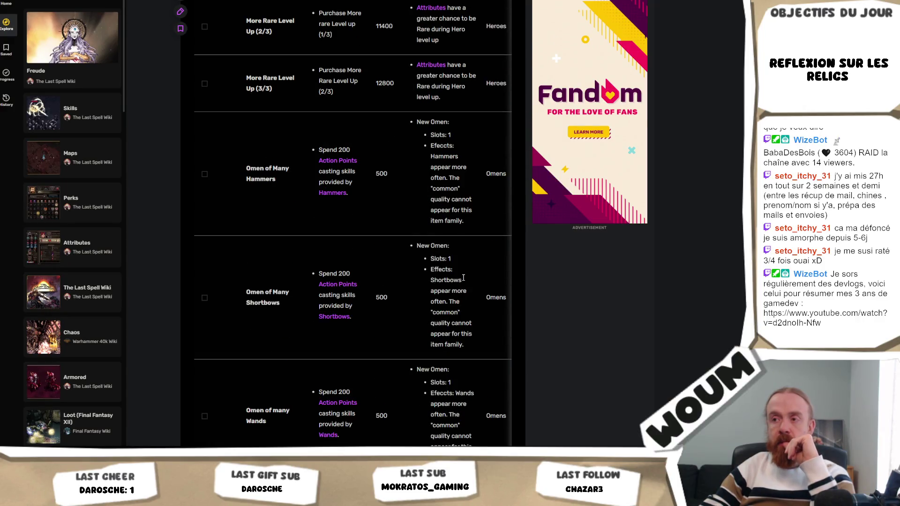
scroll(463, 278, down, 2)
scroll(464, 277, down, 2)
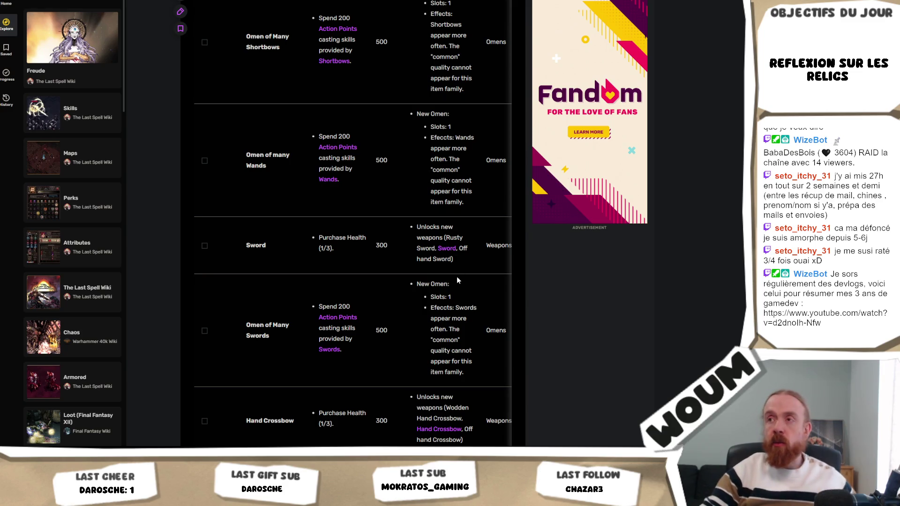
- Inspect the misspelled 'Efefcts' entries in the Wands rows, leaving them unchanged, then move to the design document
double_click(442, 137)
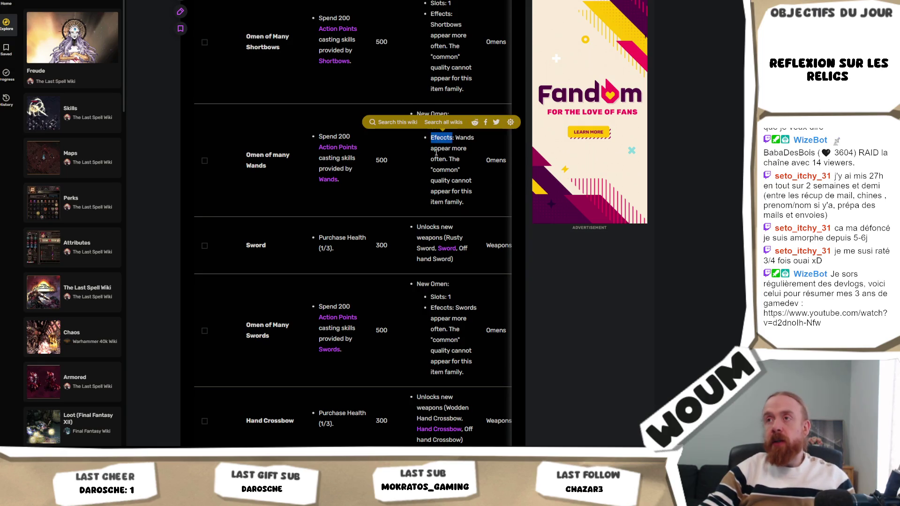
click(415, 199)
scroll(414, 198, down, 1)
scroll(414, 198, down, 2)
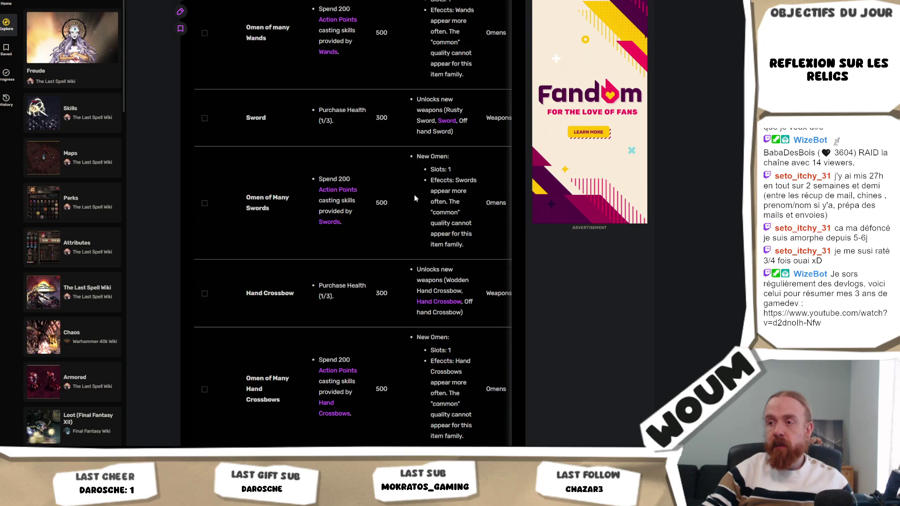
scroll(419, 193, down, 2)
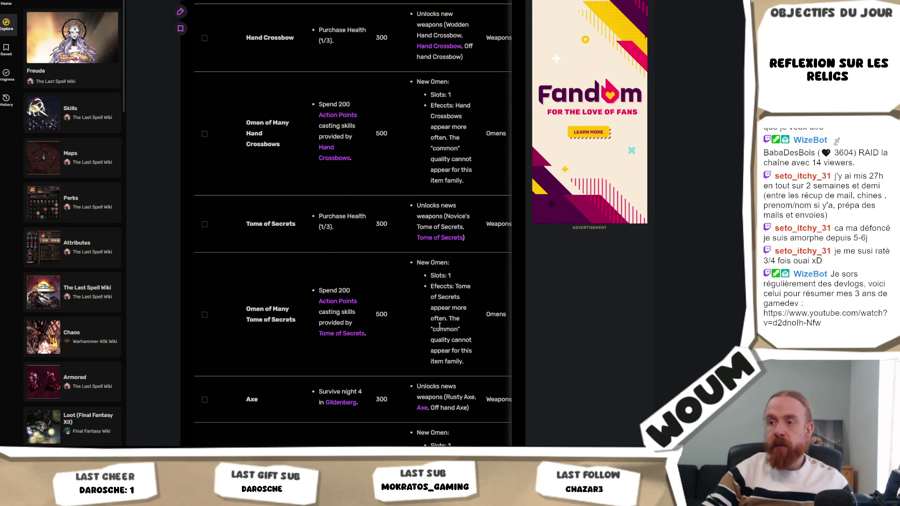
scroll(455, 297, down, 1)
scroll(455, 297, down, 1)
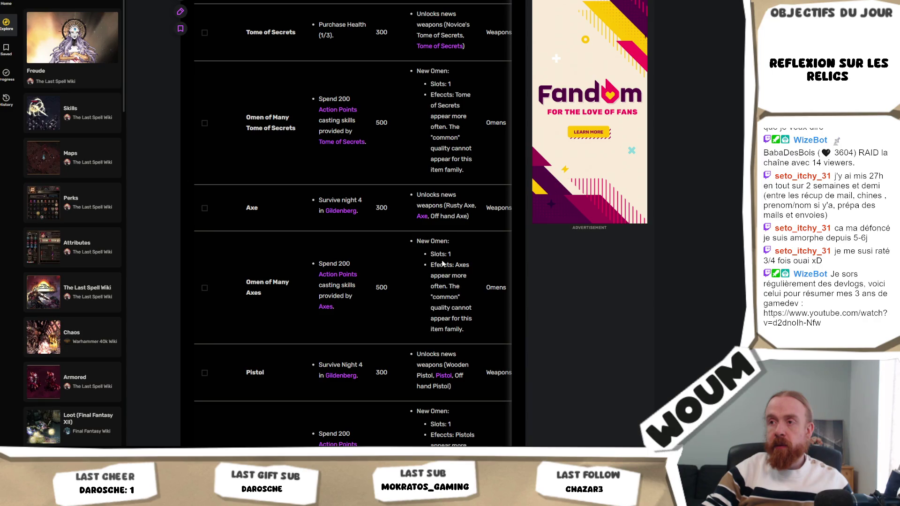
scroll(443, 264, up, 4)
scroll(441, 203, up, 2)
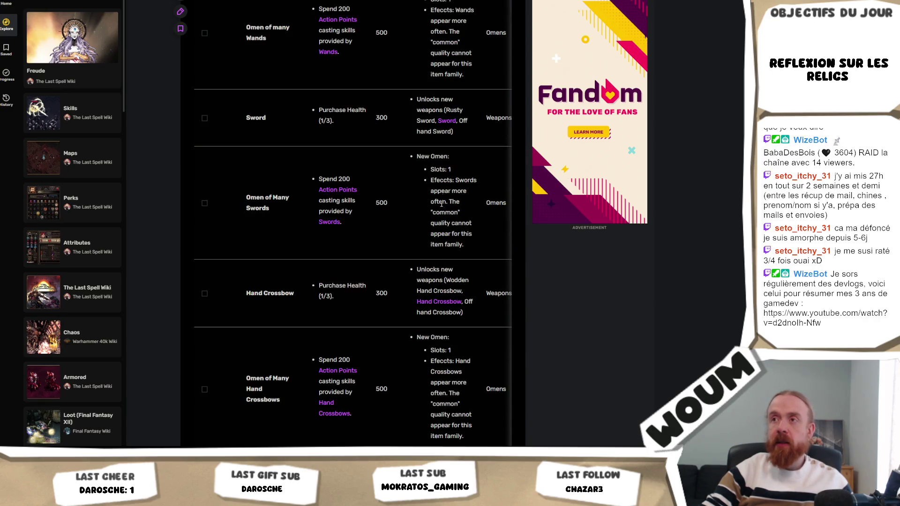
right_click(436, 39)
key(Escape)
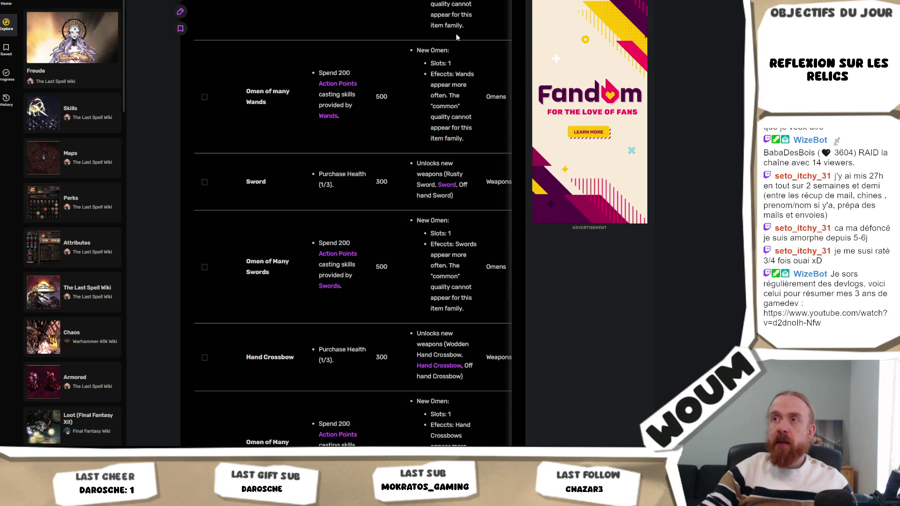
scroll(453, 42, up, 2)
double_click(438, 4)
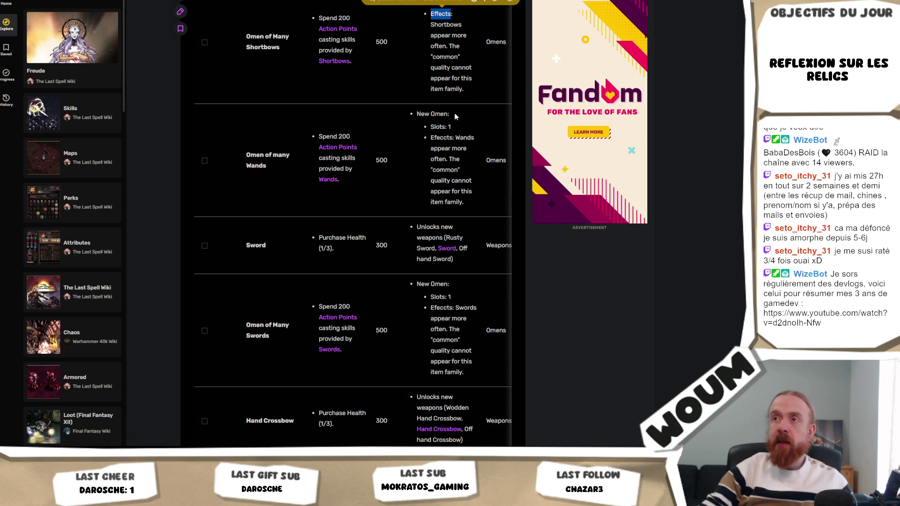
double_click(437, 126)
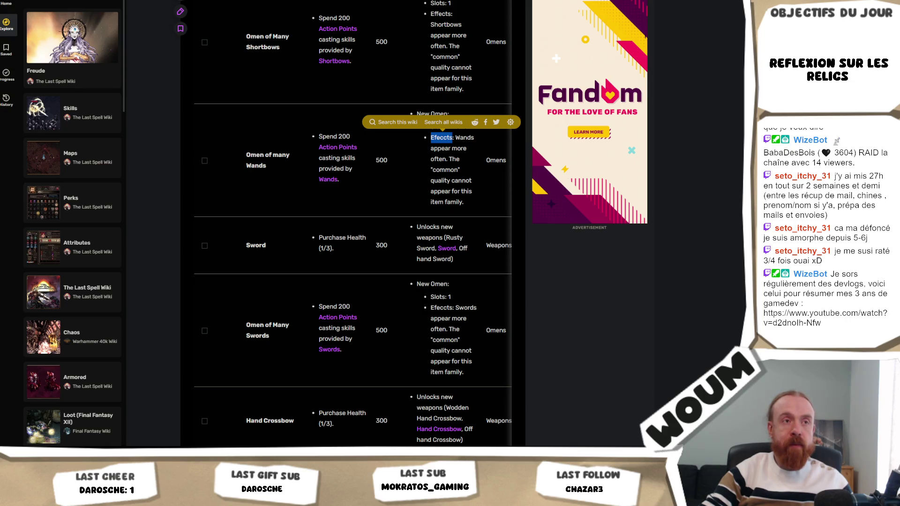
click(424, 168)
scroll(424, 169, down, 3)
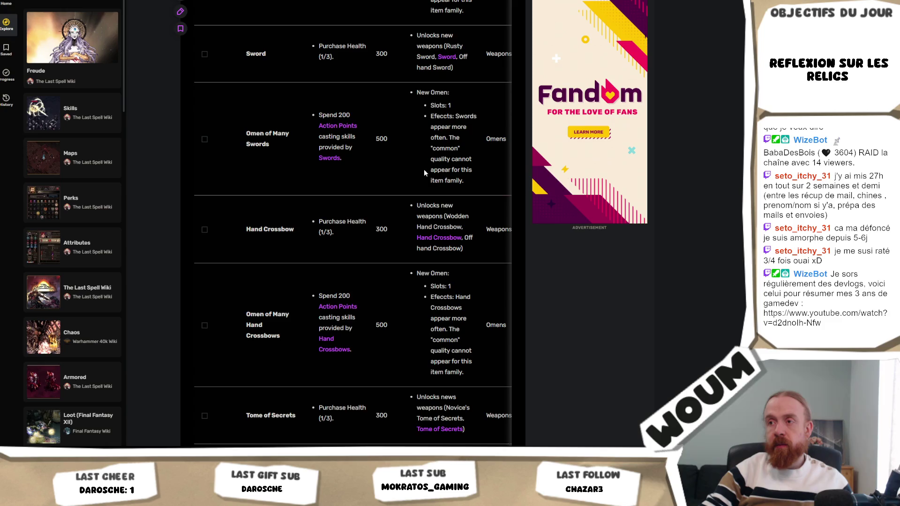
scroll(424, 169, down, 3)
scroll(424, 169, down, 3)
scroll(424, 169, down, 3)
scroll(424, 169, down, 3)
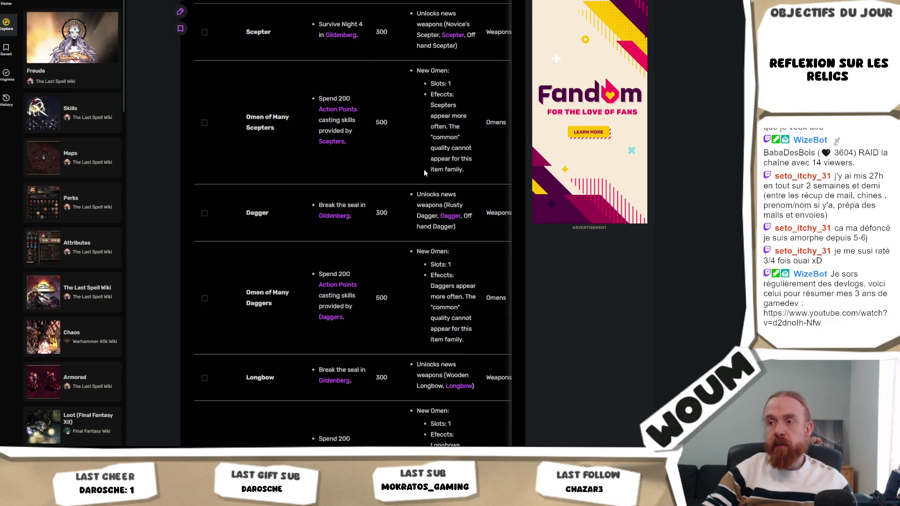
scroll(424, 173, down, 1)
scroll(425, 172, down, 3)
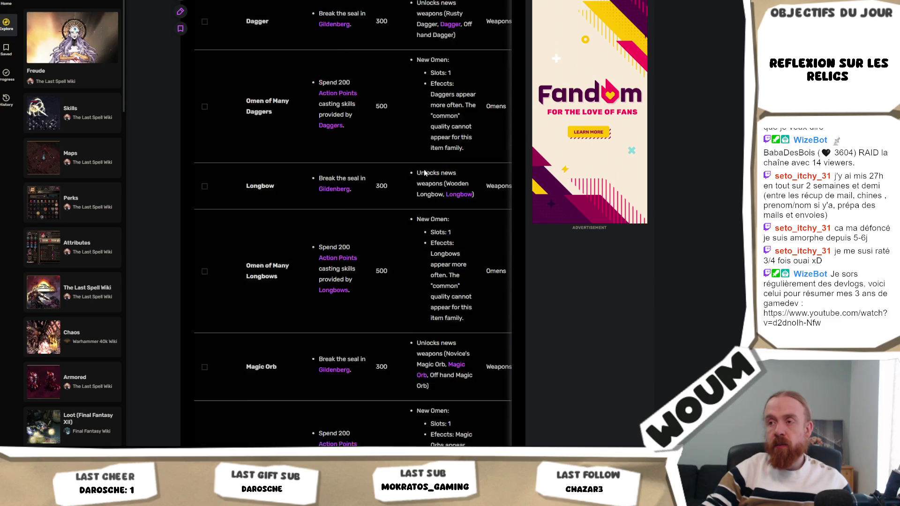
scroll(424, 173, down, 3)
scroll(424, 172, down, 3)
scroll(423, 173, down, 3)
scroll(423, 170, down, 2)
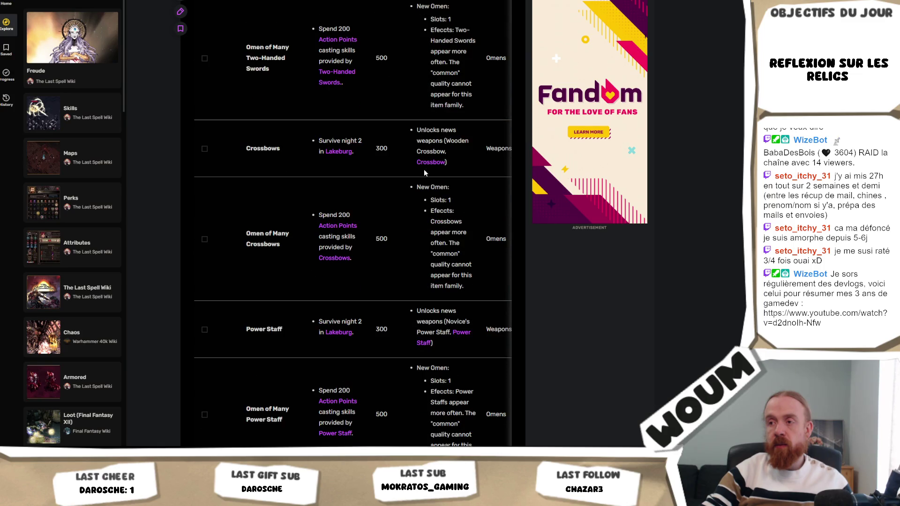
scroll(424, 170, down, 2)
scroll(424, 170, down, 2)
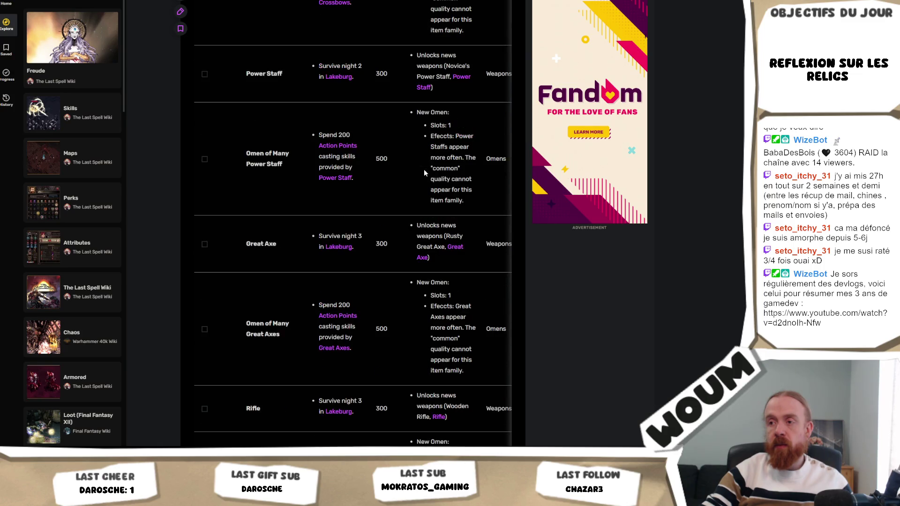
scroll(424, 169, down, 2)
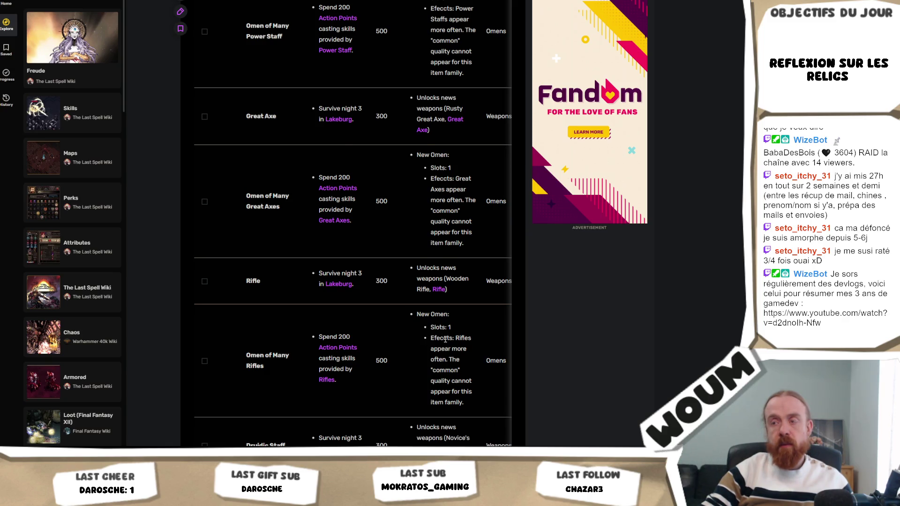
scroll(440, 348, down, 1)
scroll(443, 344, down, 1)
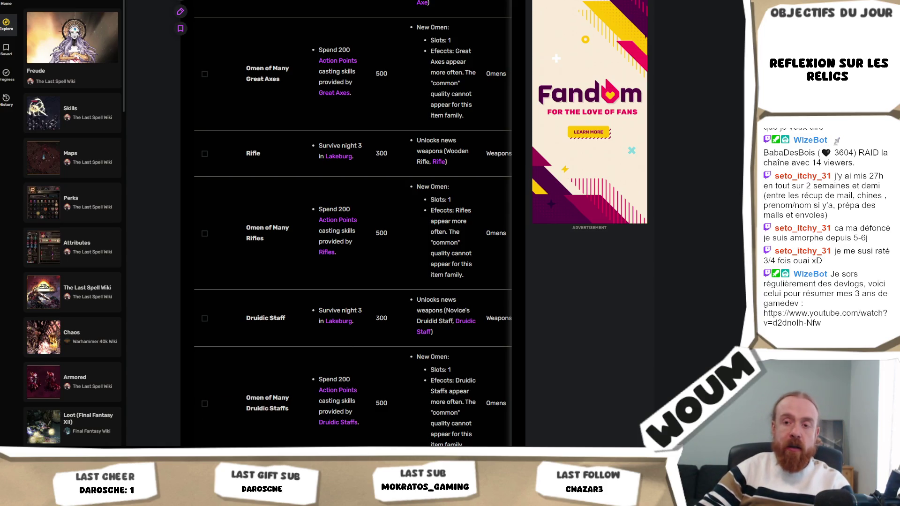
key(alt+Tab)
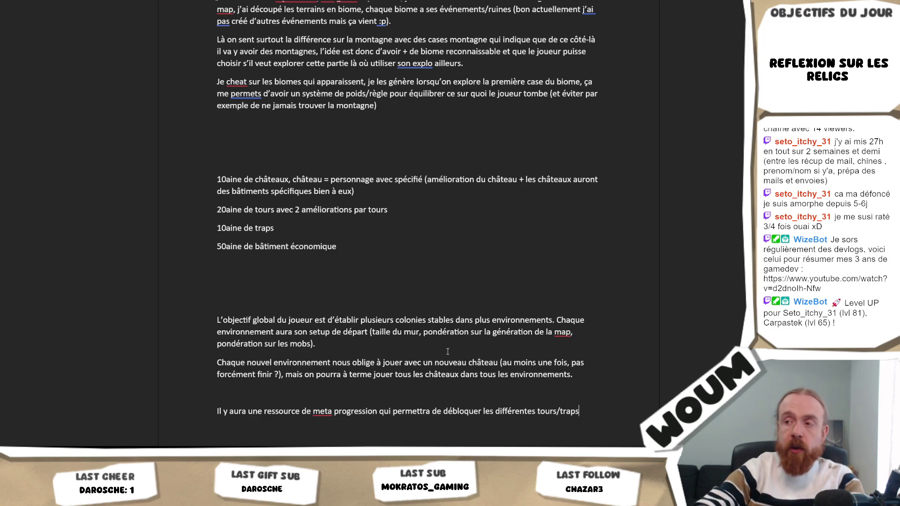
- Replace 'les différentes tours/traps' with 'et améliorer des bâtiments.' and begin 'Je sais pas à quel point'
key(BackSpace)
key(BackSpace)
key(BackSpace)
key(BackSpace)
key(BackSpace)
key(BackSpace)
key(BackSpace)
key(BackSpace)
key(BackSpace)
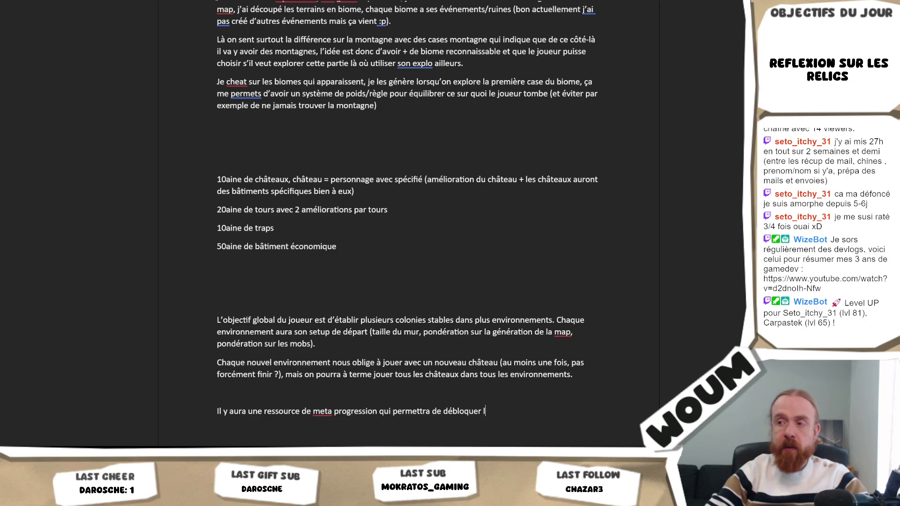
text(des ba)
key(BackSpace)
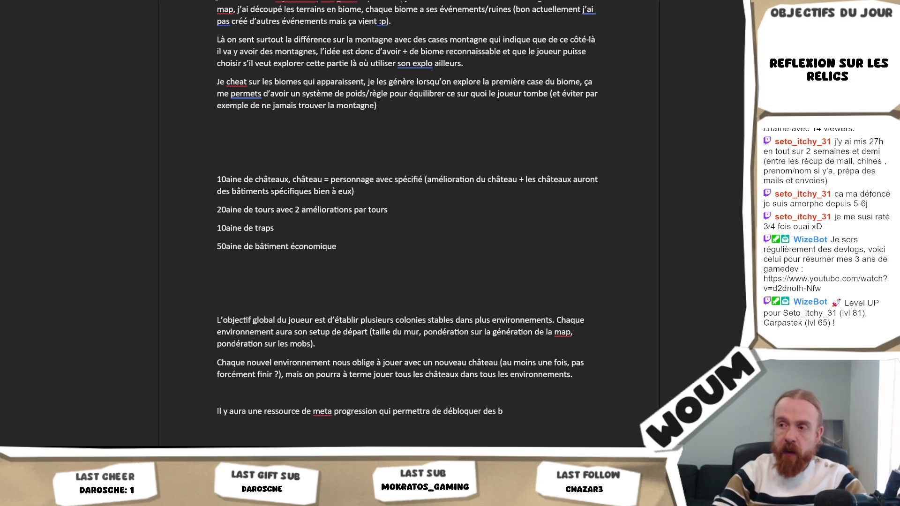
key(BackSpace)
key(BackSpace)
text(et amélior)
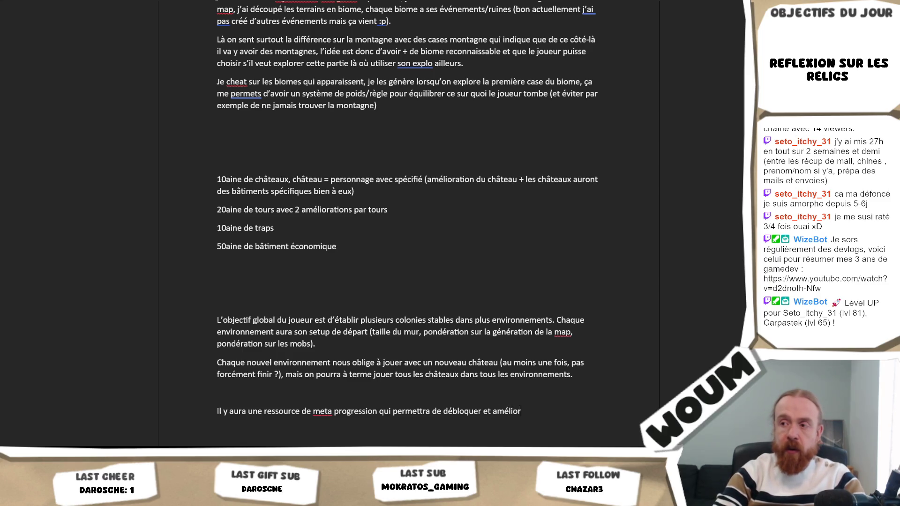
text(er des bpatiment)
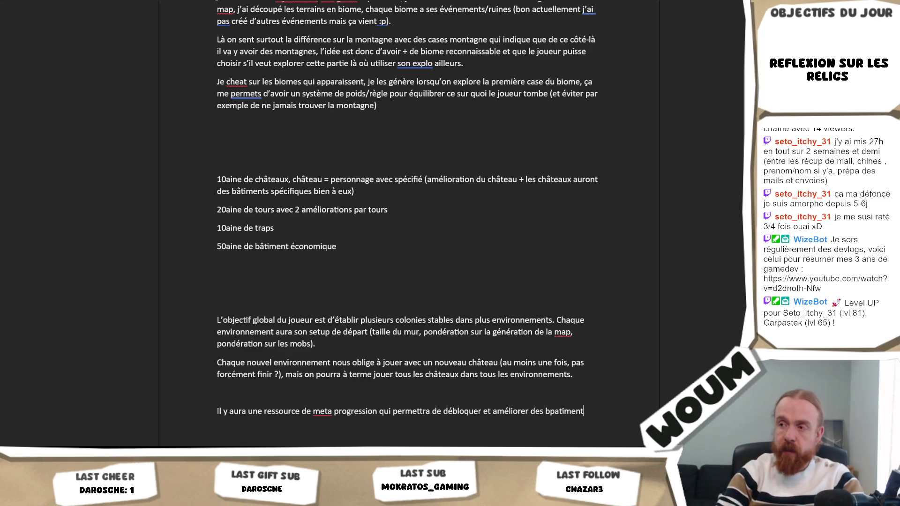
text(s)
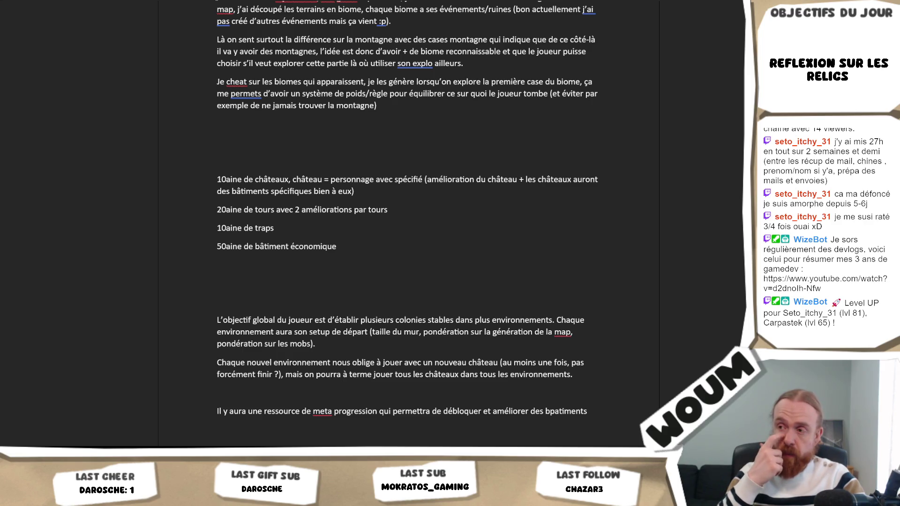
key(BackSpace)
key(BackSpace)
key(BackSpace)
key(BackSpace)
key(BackSpace)
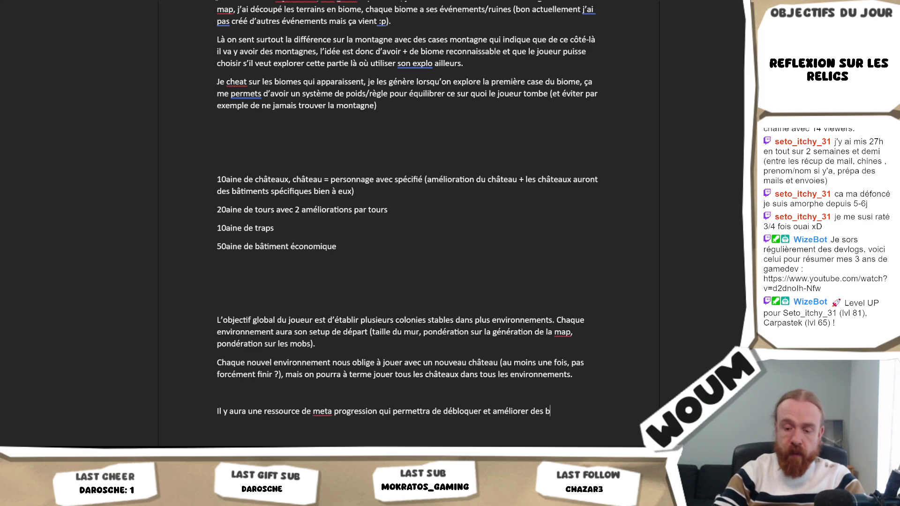
text(âtiments. )
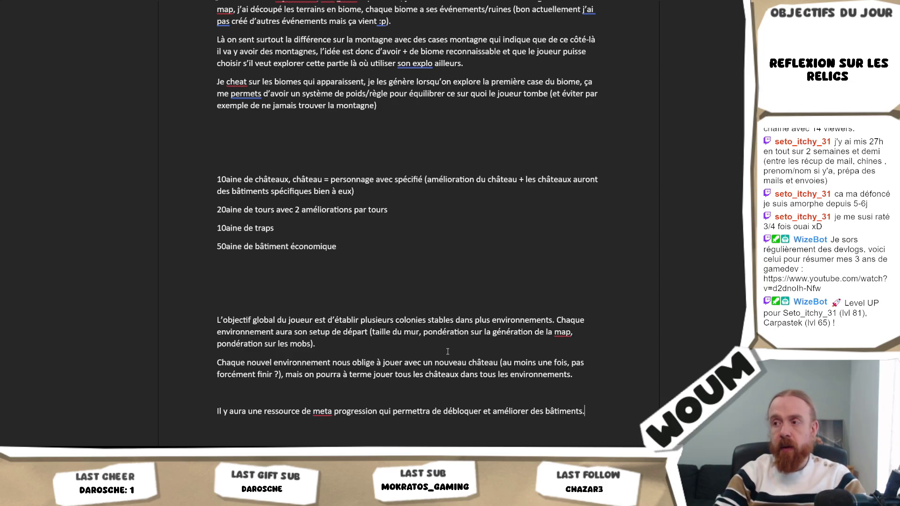
text(Je sais p)
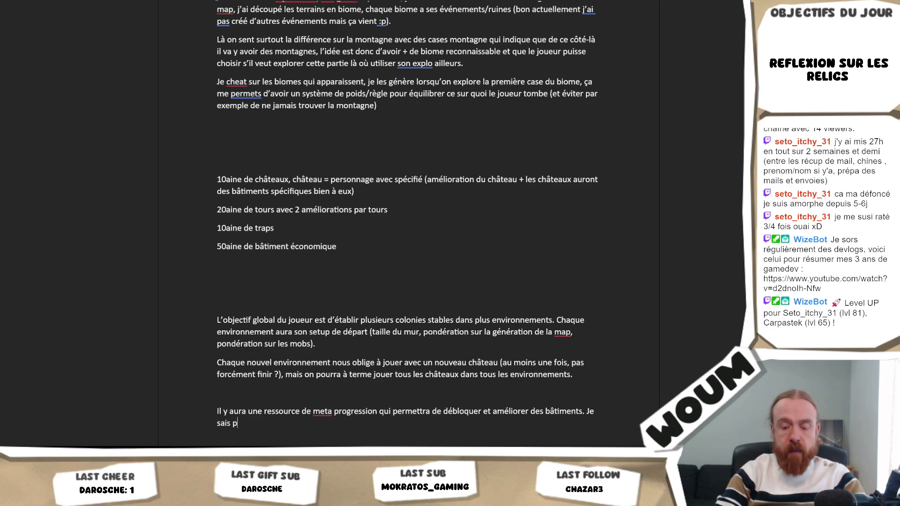
text(as à quel poi)
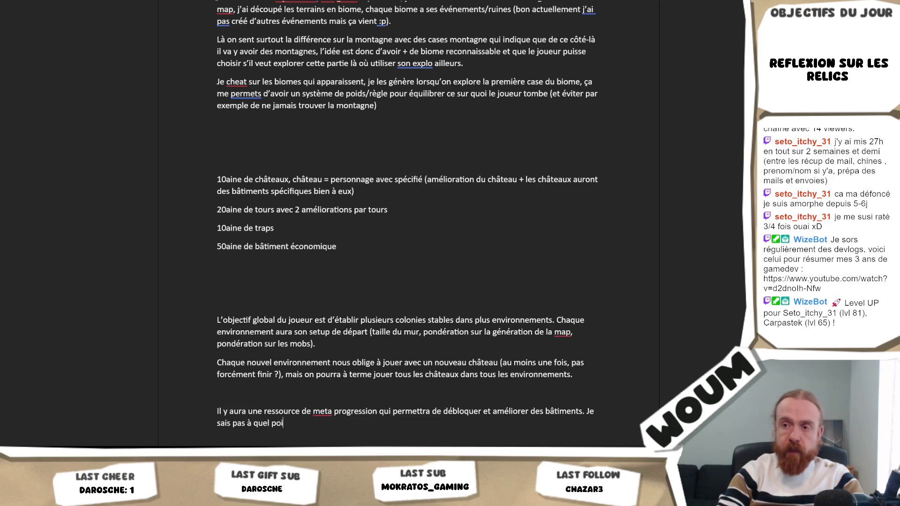
text(nt)
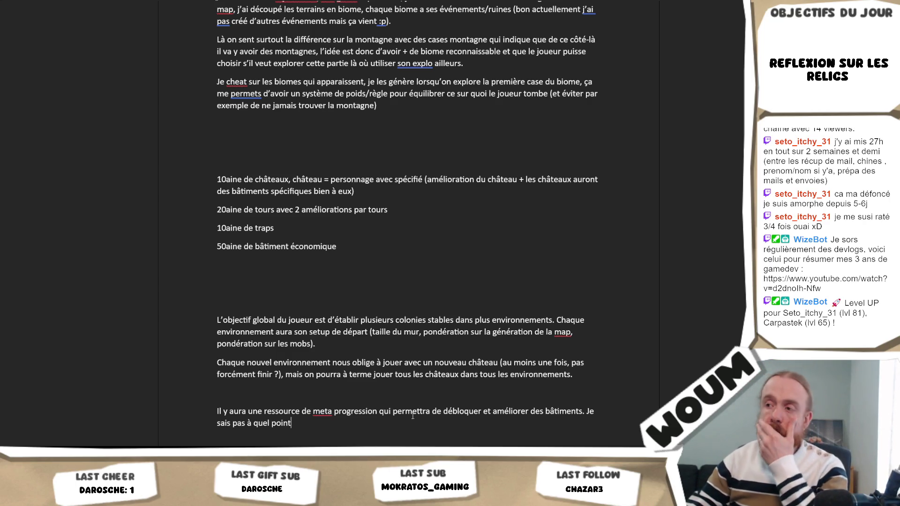
key(shift+Home)
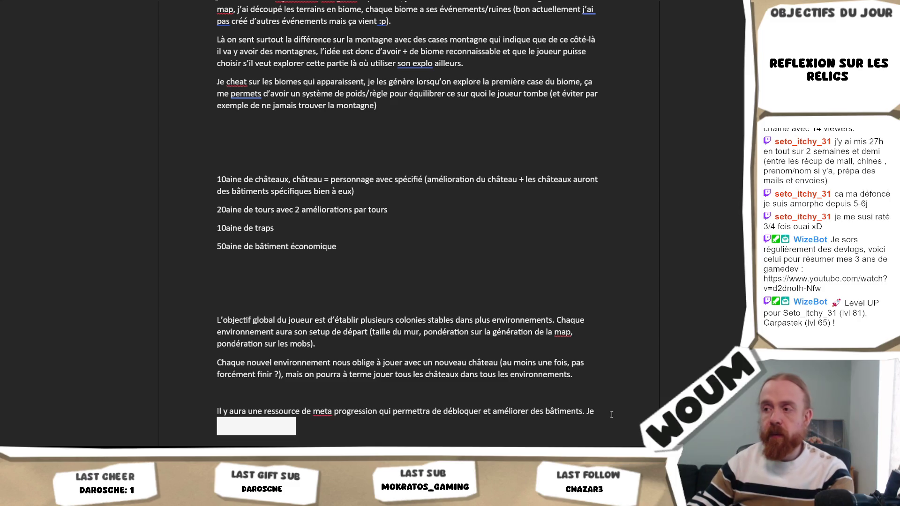
key(BackSpace)
key(BackSpace)
key(BackSpace)
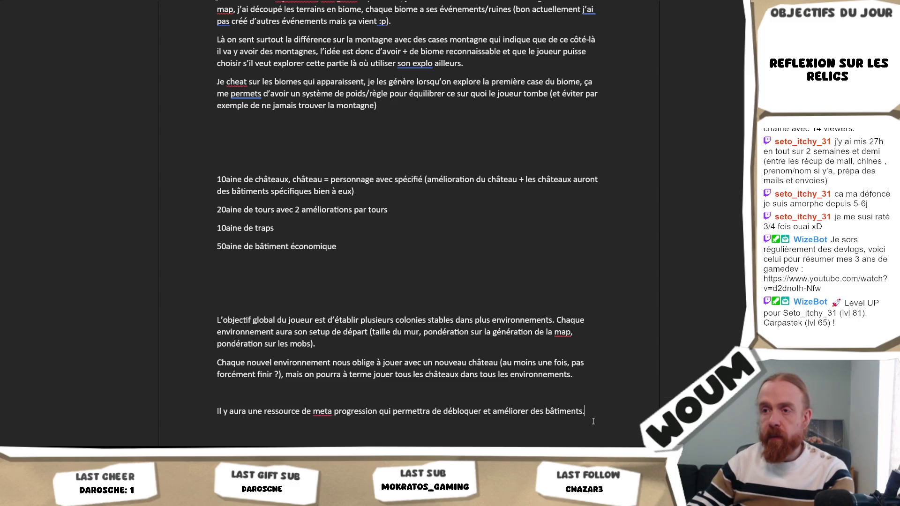
key(Delete)
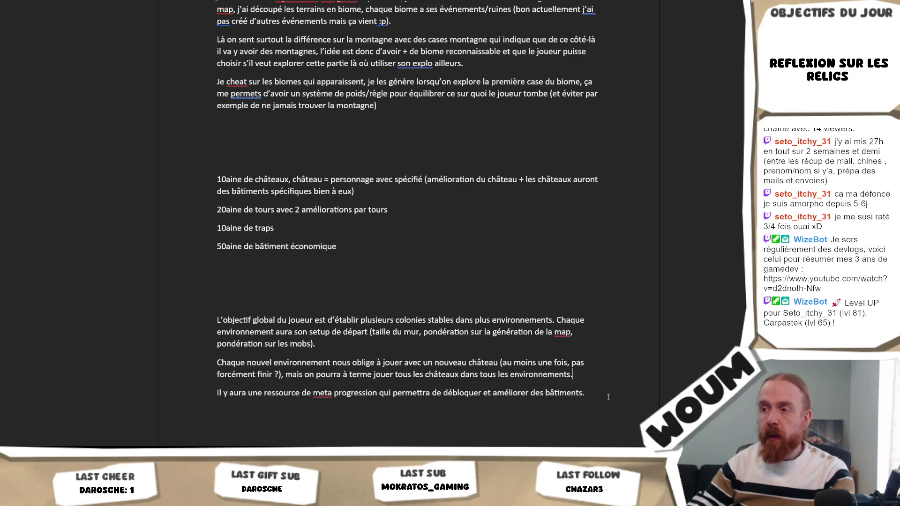
click(606, 396)
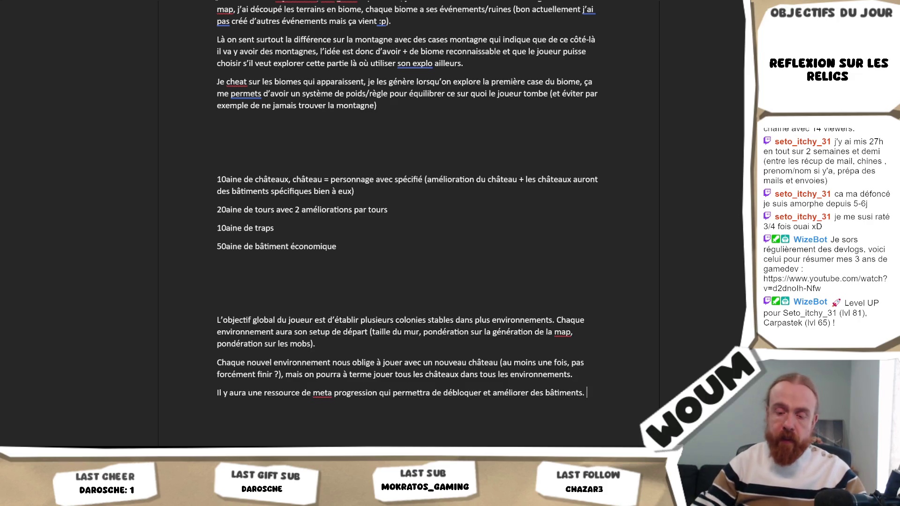
text(Je ne sais pas)
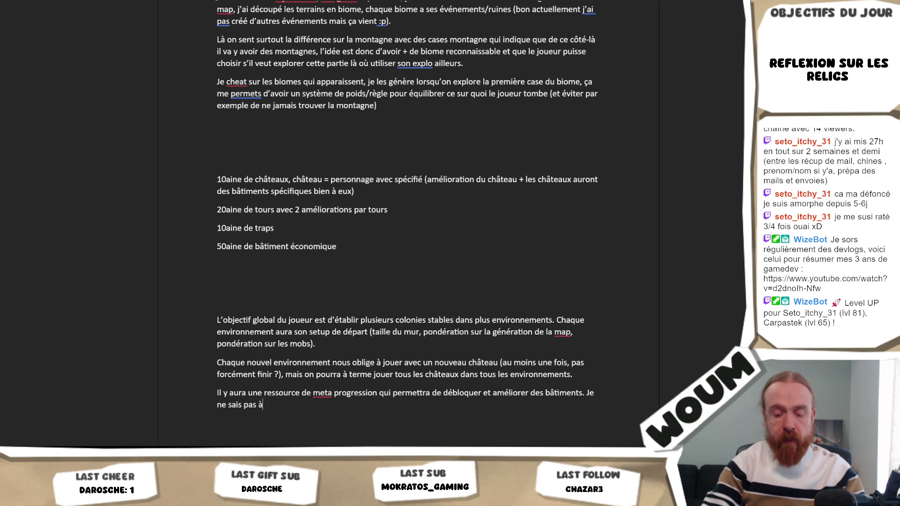
text( à quel point)
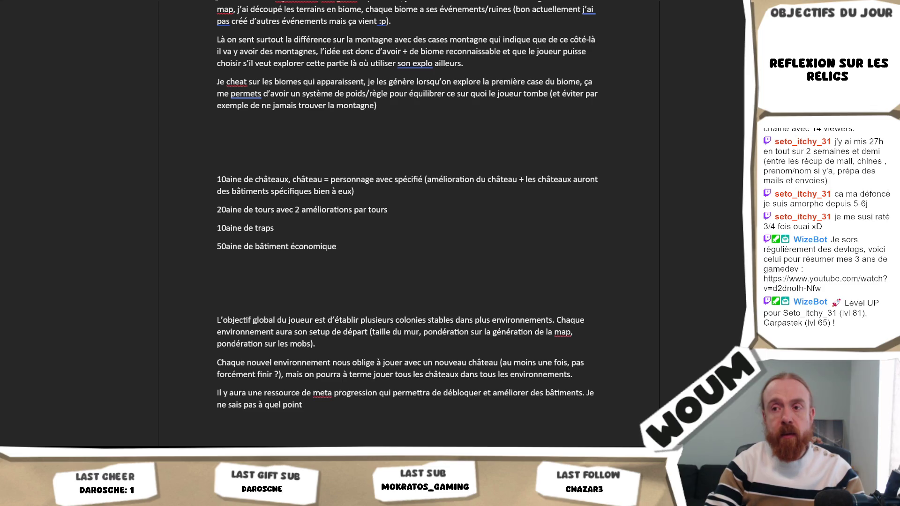
key(BackSpace)
key(BackSpace)
key(BackSpace)
key(BackSpace)
key(BackSpace)
key(BackSpace)
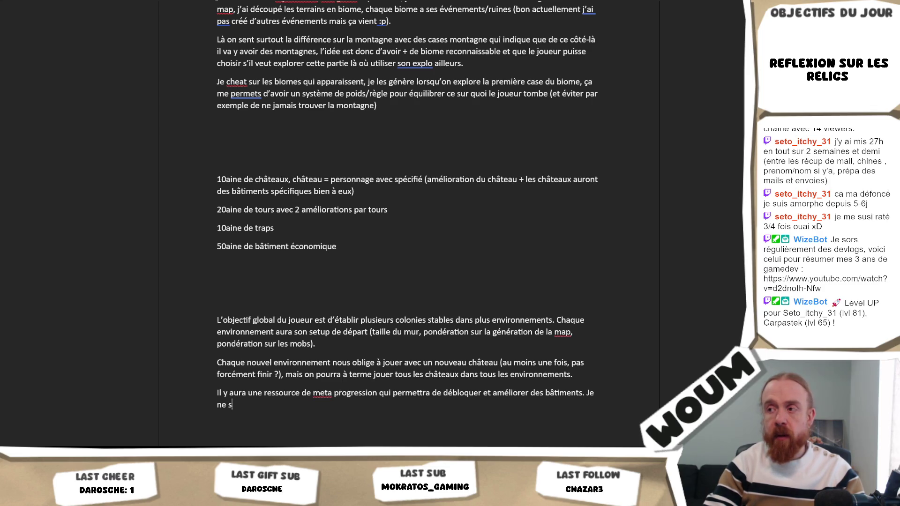
key(BackSpace)
key(BackSpace)
key(BackSpace)
key(BackSpace)
key(BackSpace)
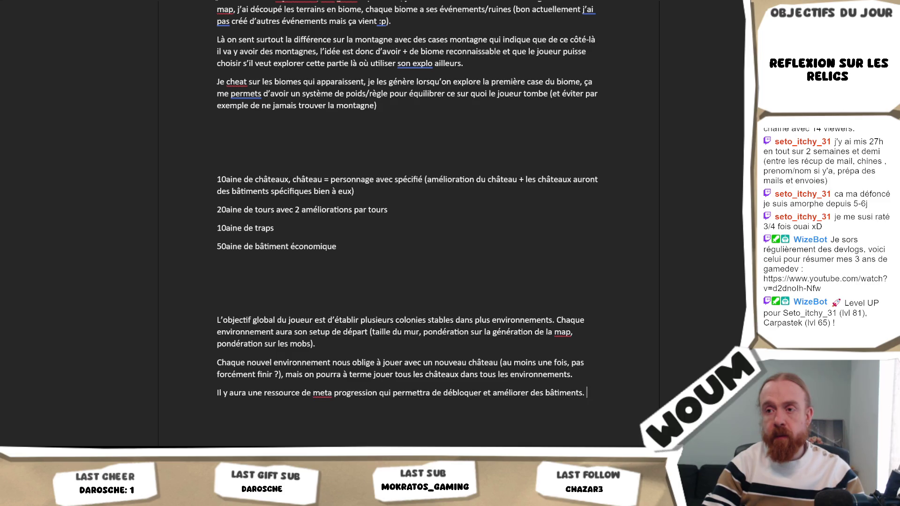
- End the sentence with 'dans un arbre de techno.' and remove the unfinished remark below it
triple_click(605, 397)
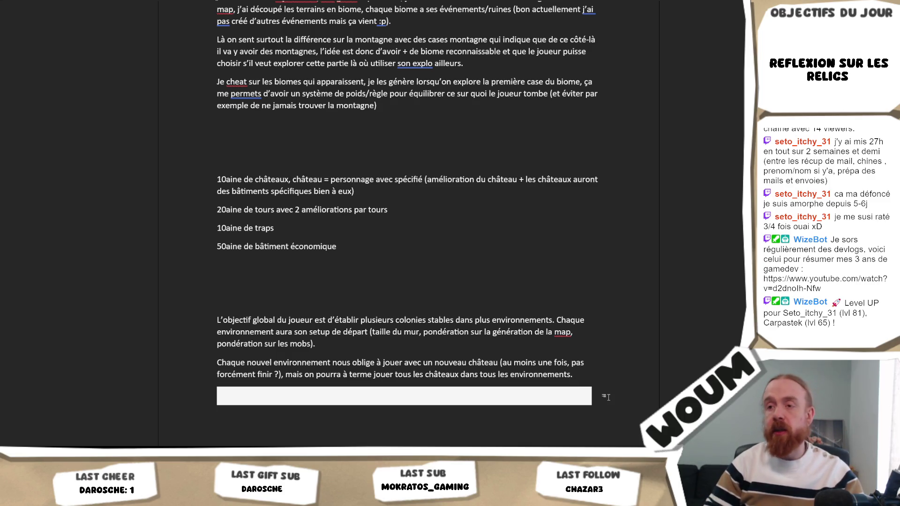
click(590, 398)
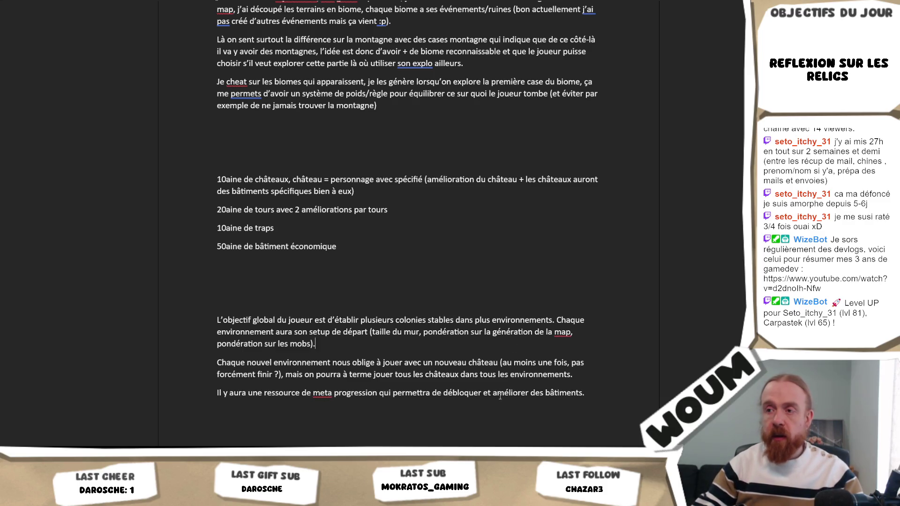
key(BackSpace)
text(da)
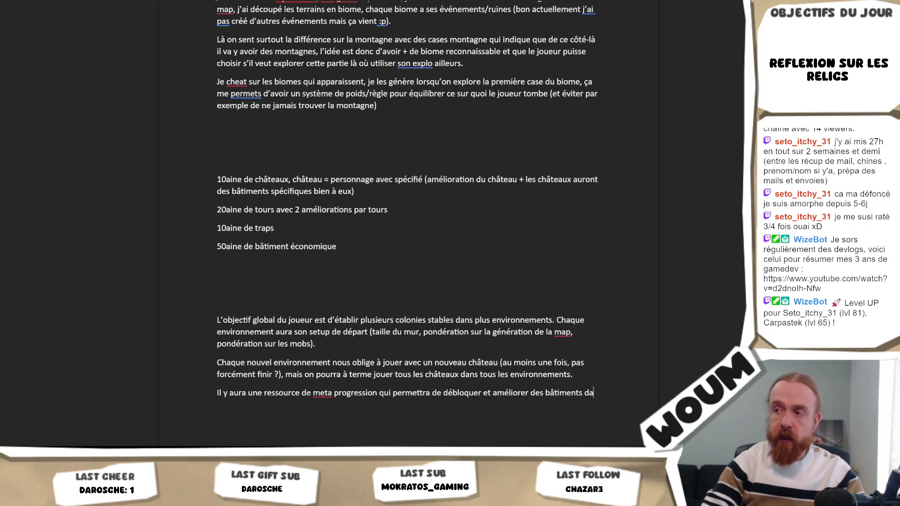
text(ns un arbre de te)
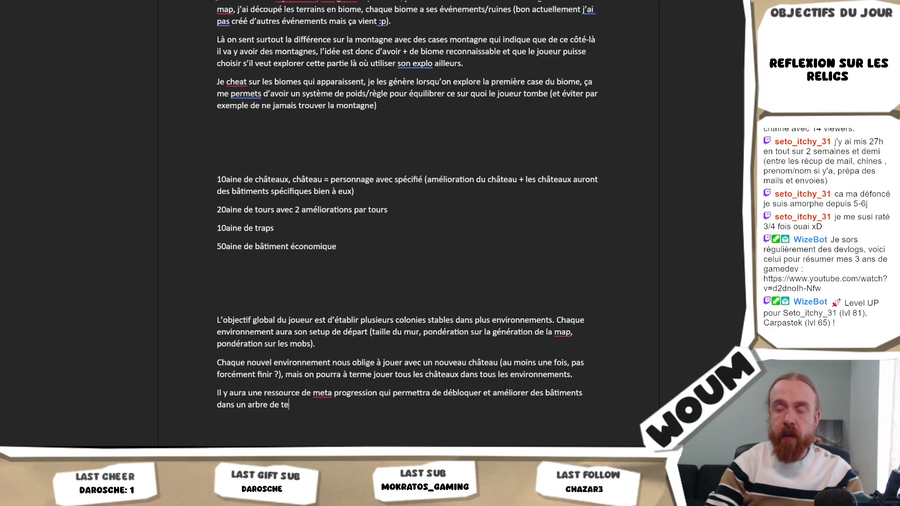
text(chno.)
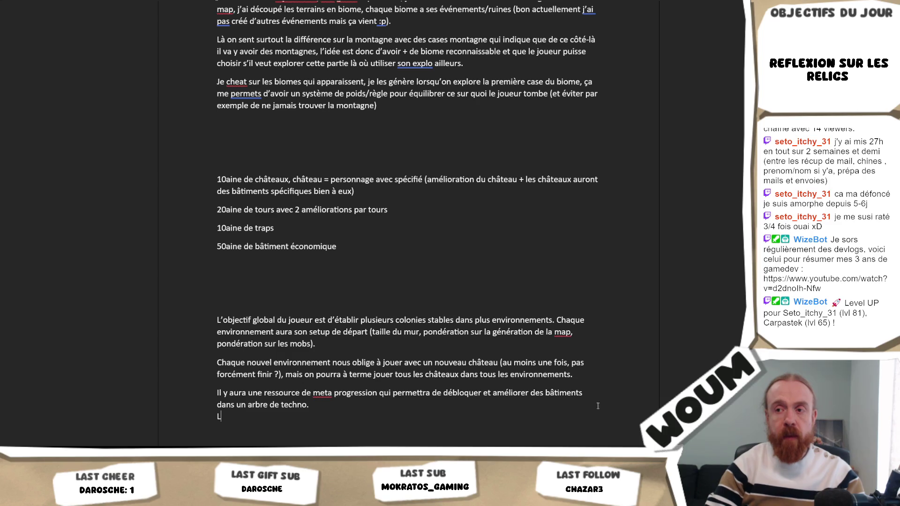
text(Les amélioration)
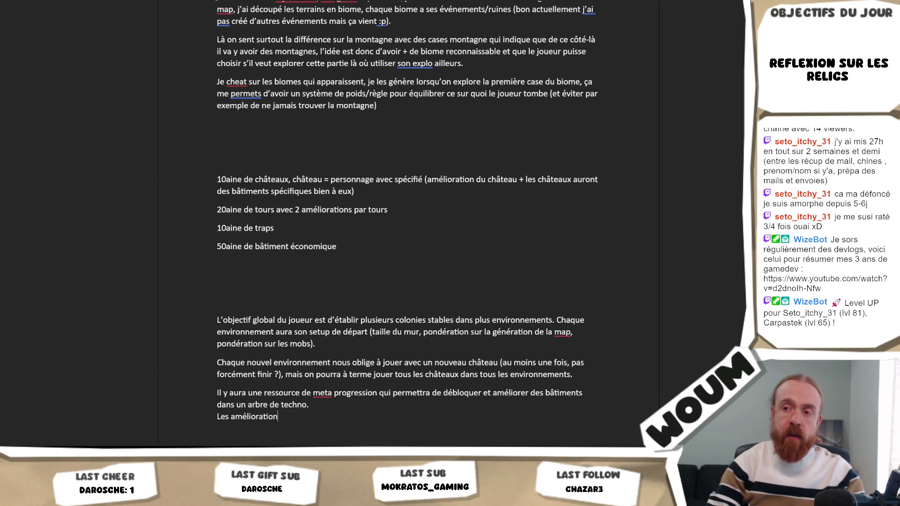
text(s de bâtiments)
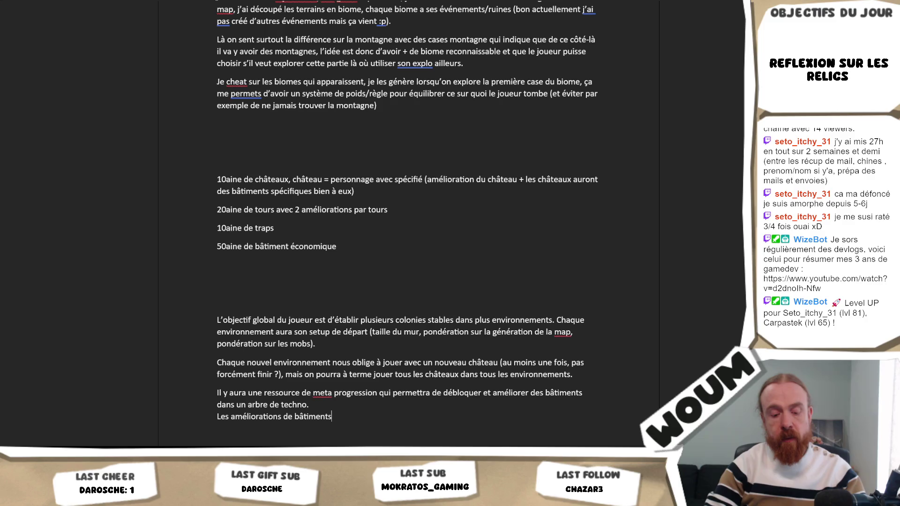
text( seraient)
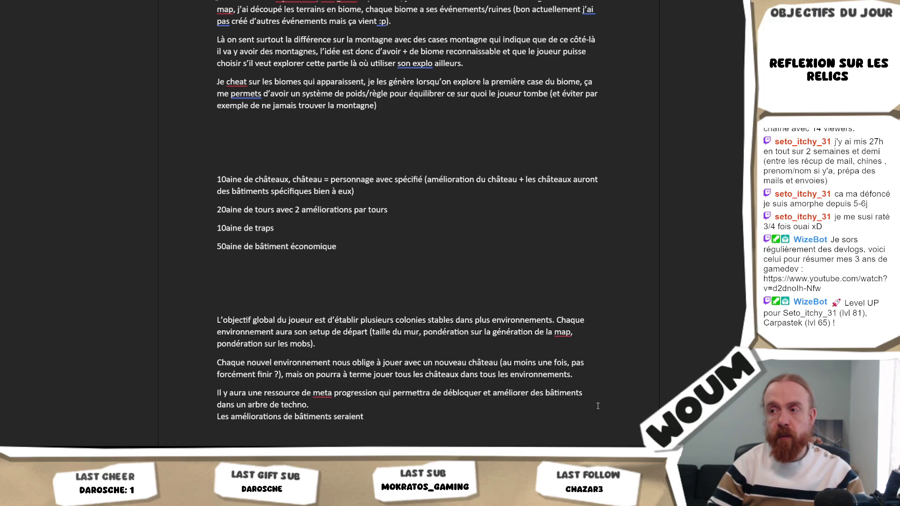
key(shift+Home)
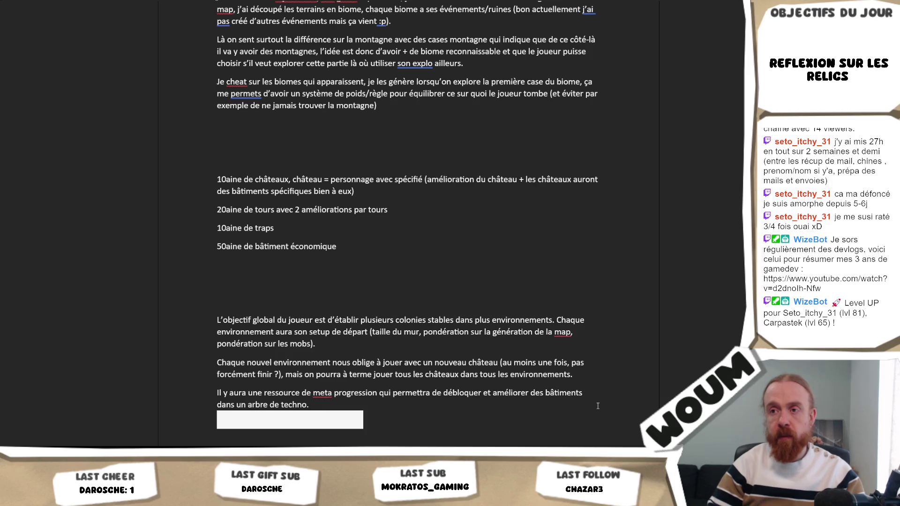
key(BackSpace)
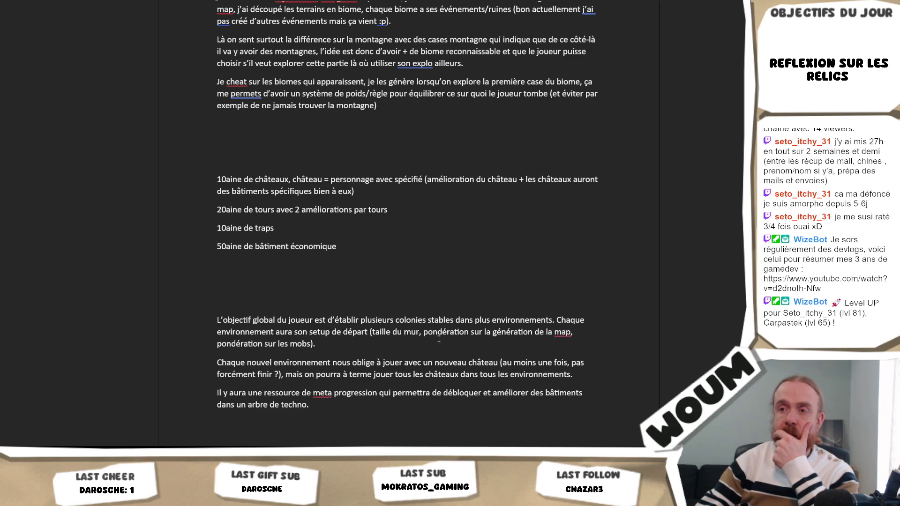
click(351, 344)
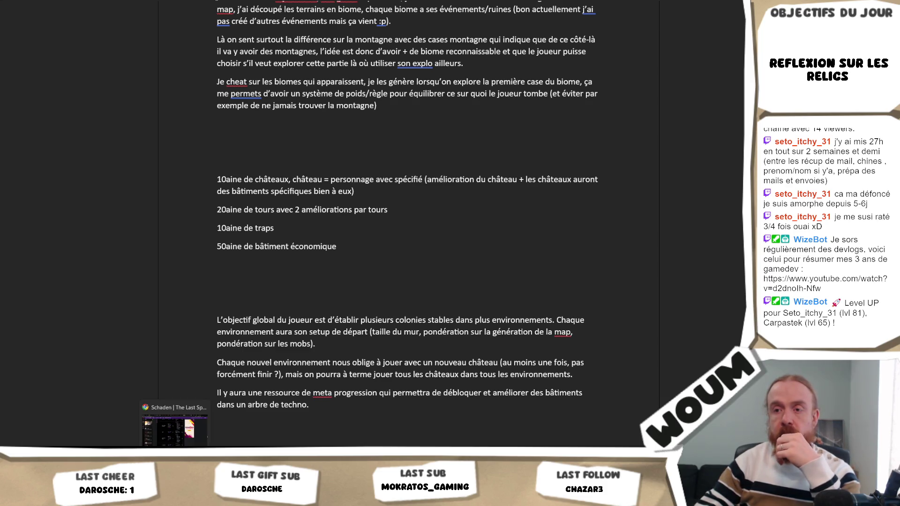
click(175, 426)
key(alt+Tab)
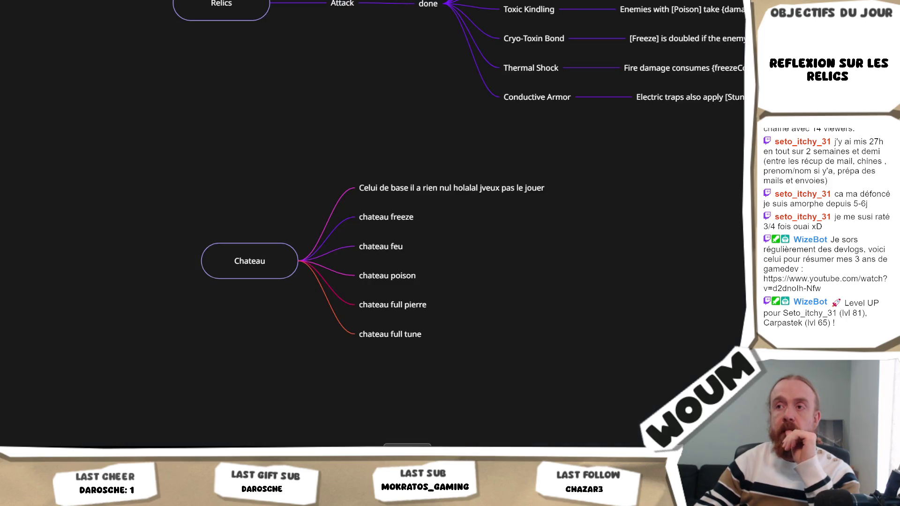
scroll(556, 255, down, 3)
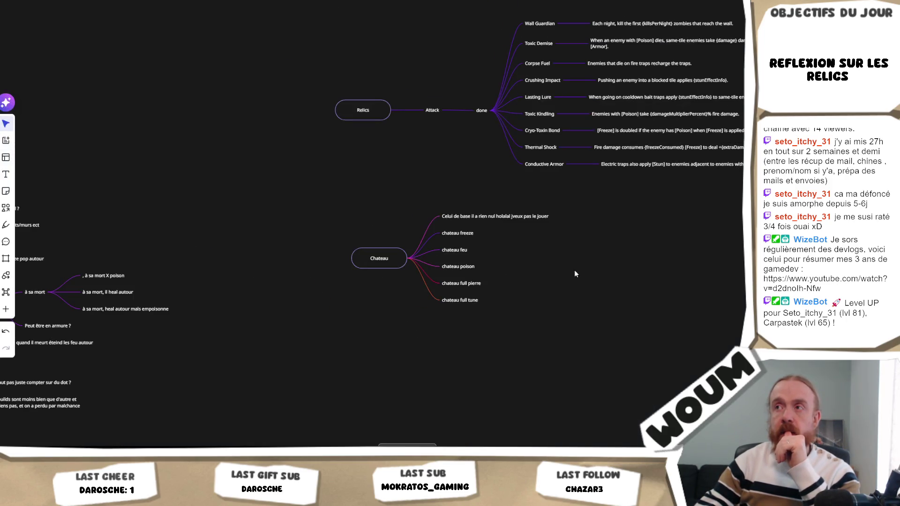
drag(595, 323, 554, 327)
scroll(506, 338, down, 1)
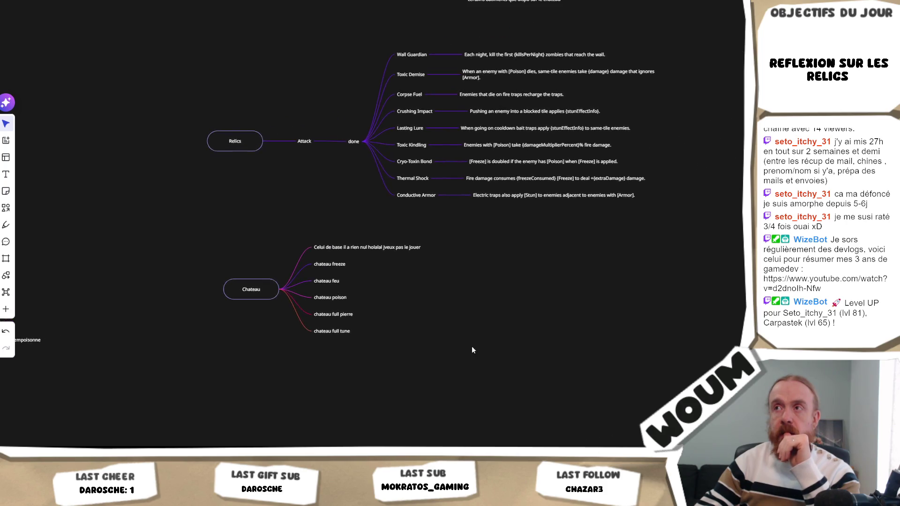
scroll(481, 332, down, 1)
scroll(483, 352, down, 1)
scroll(492, 351, down, 1)
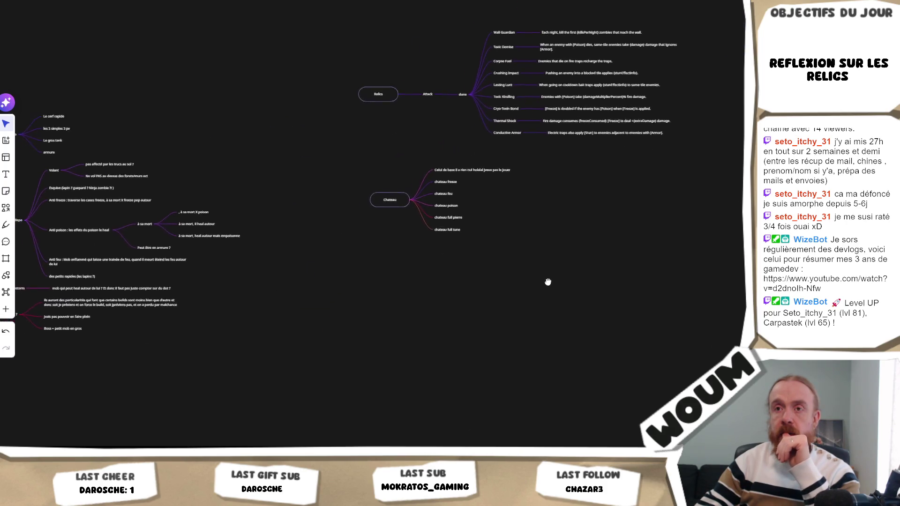
mouse_move(495, 342)
mouse_down()
mouse_move(488, 245)
mouse_move(245, 368)
mouse_up()
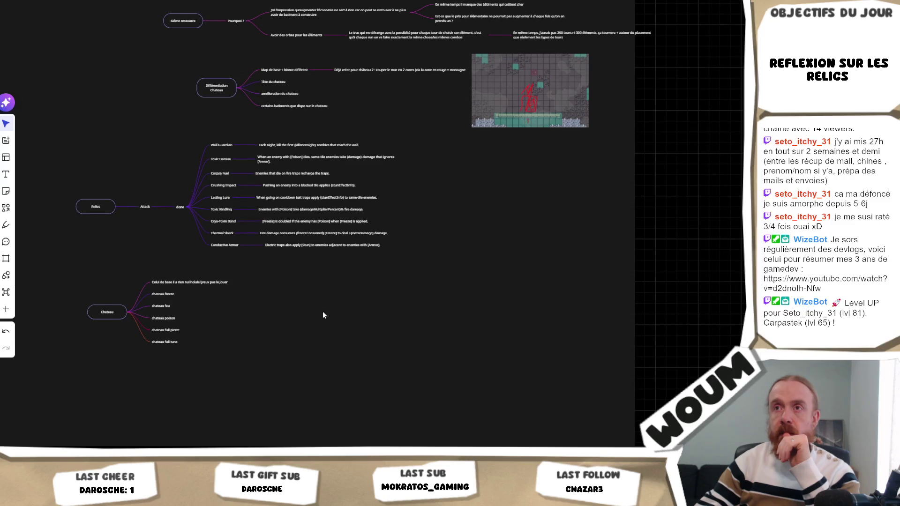
scroll(323, 311, left, 5)
scroll(349, 357, up, 3)
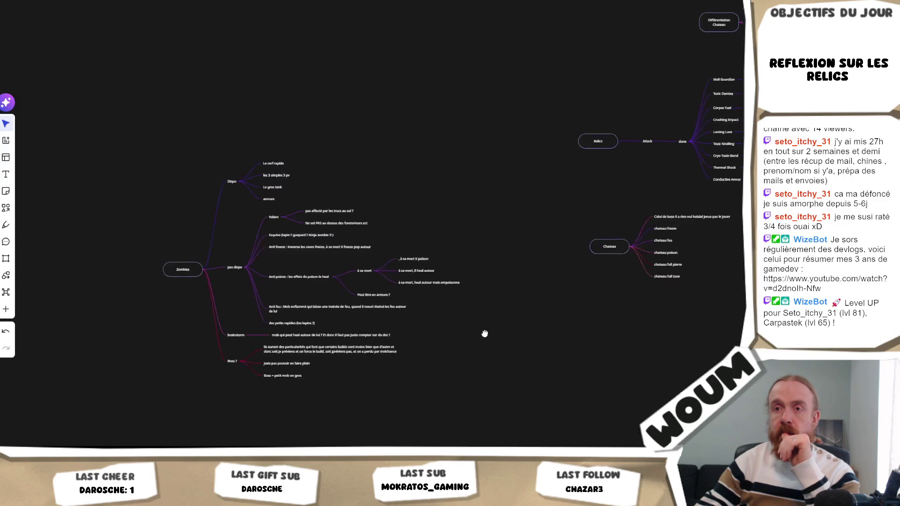
drag(436, 51, 396, 136)
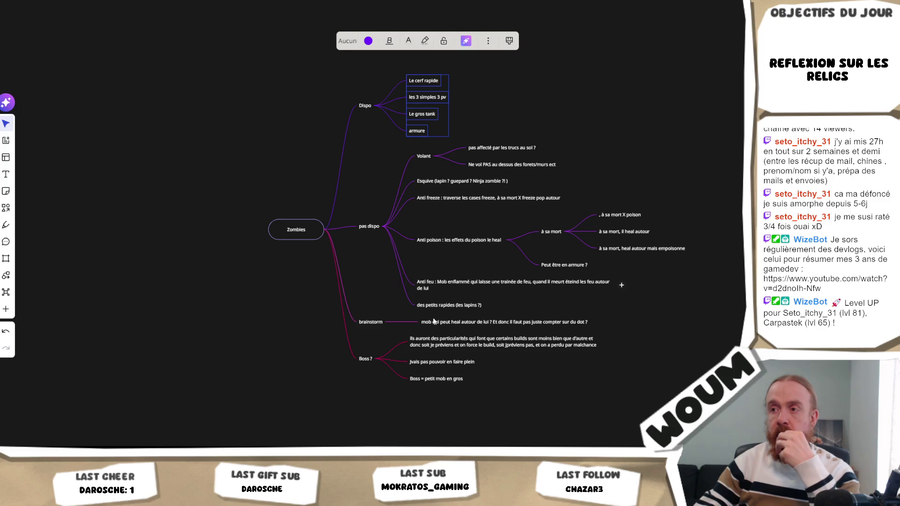
drag(266, 325, 219, 325)
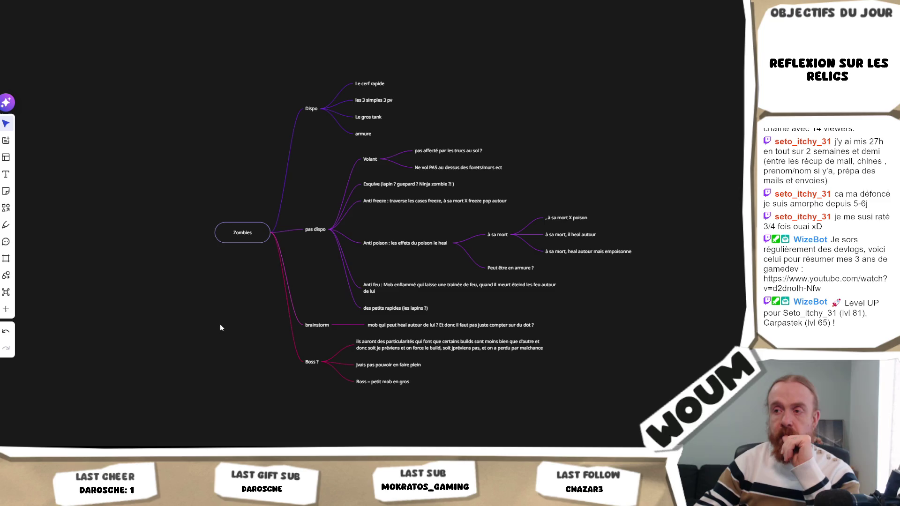
drag(217, 326, 193, 324)
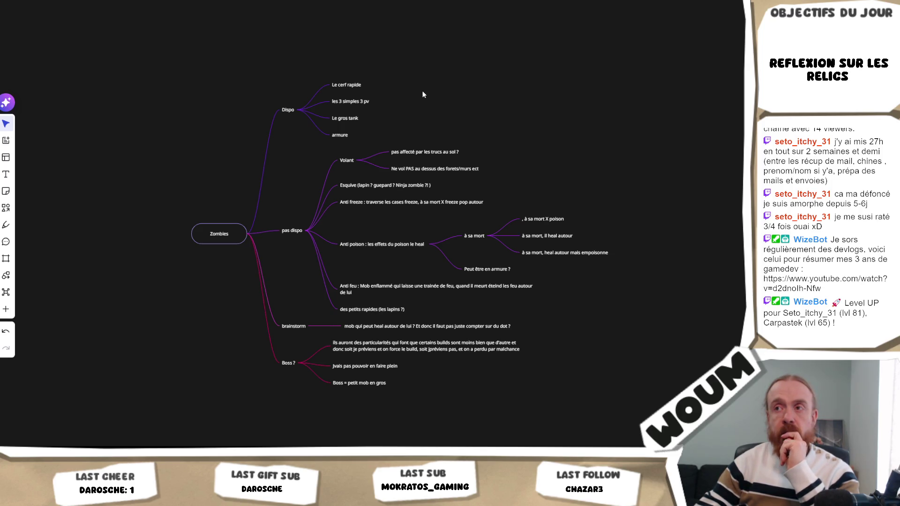
drag(392, 84, 350, 145)
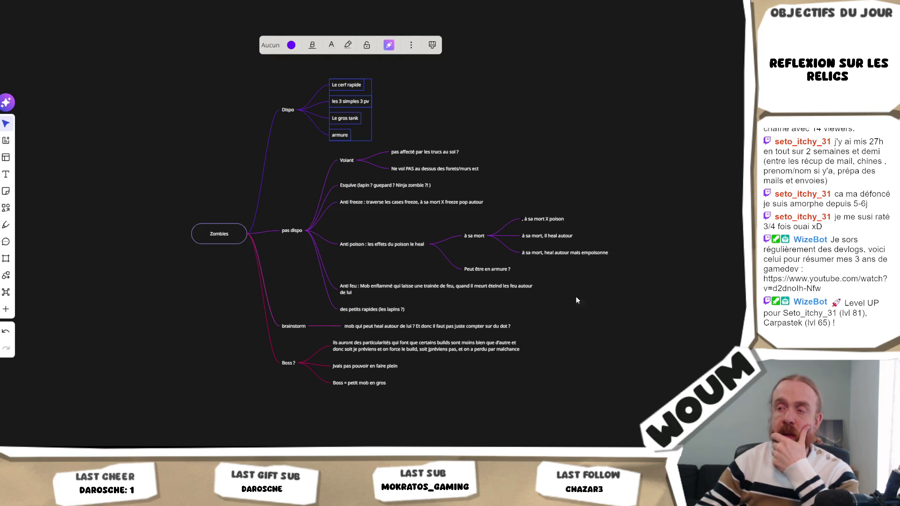
click(740, 197)
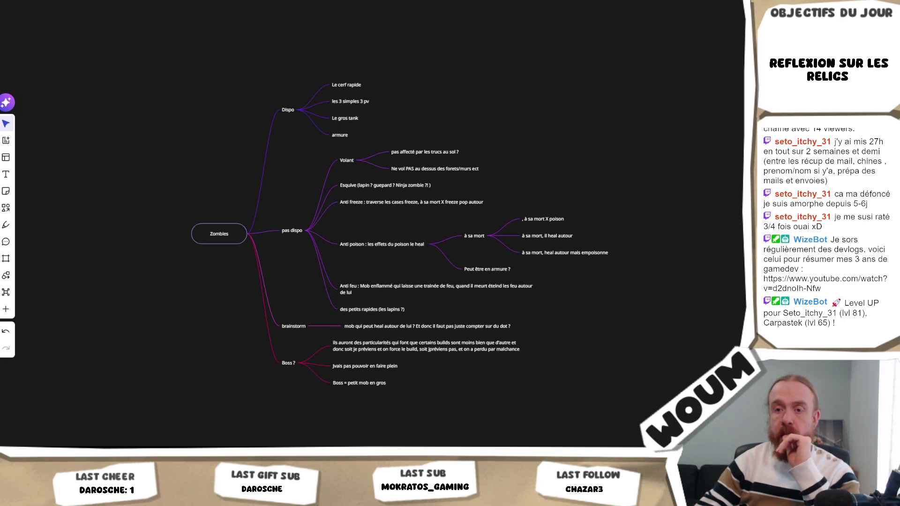
click(153, 443)
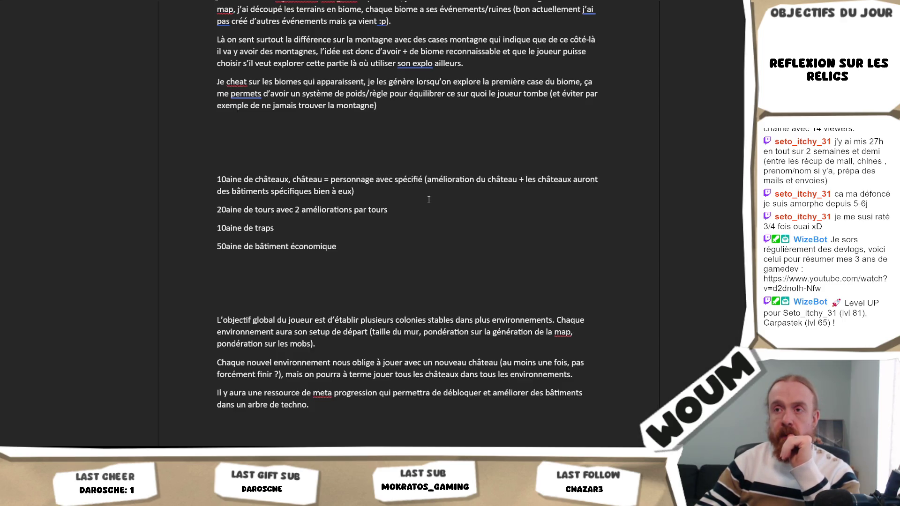
- Add '15aines d'ennemis différents' under '50aine de bâtiment économique' and return to the mind map
click(232, 264)
text(15ain)
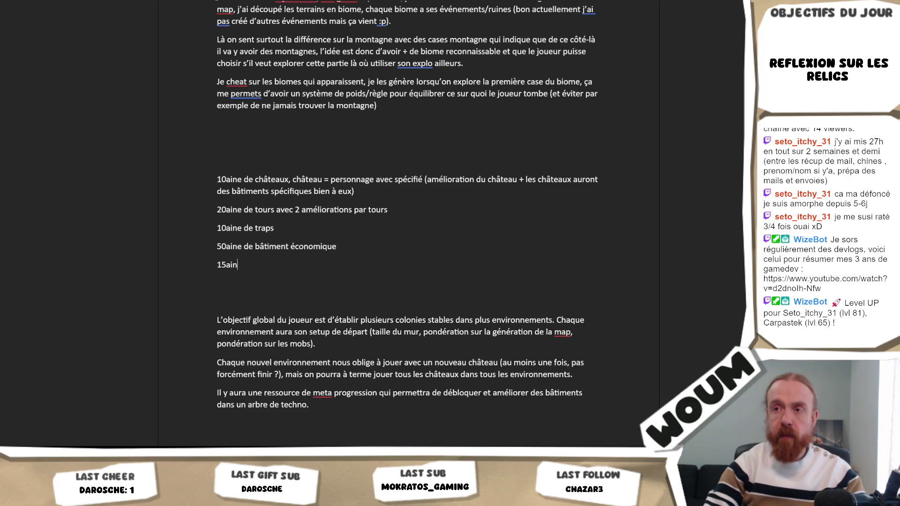
text(es d'ennemis d)
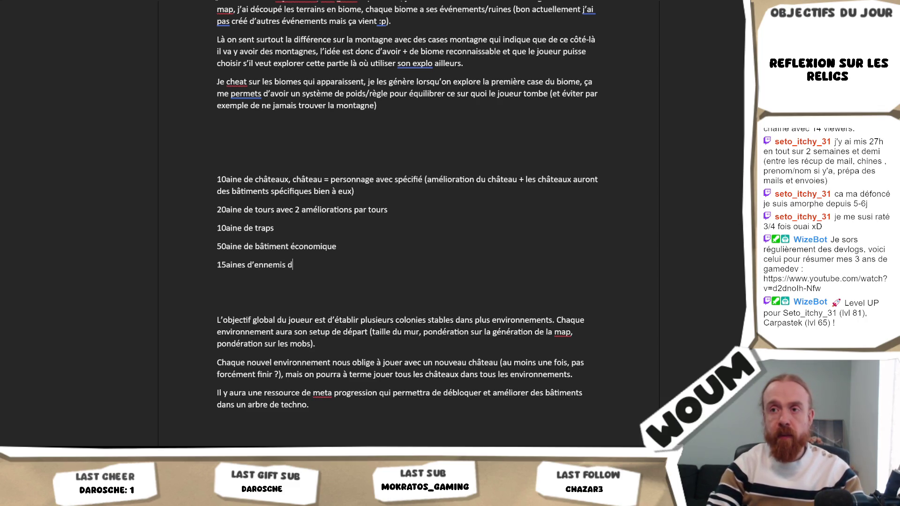
text(ifférents)
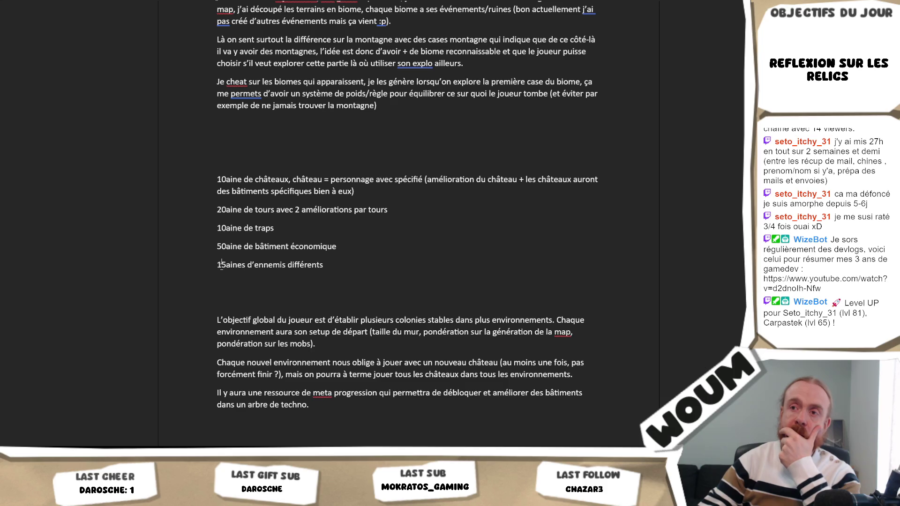
click(260, 283)
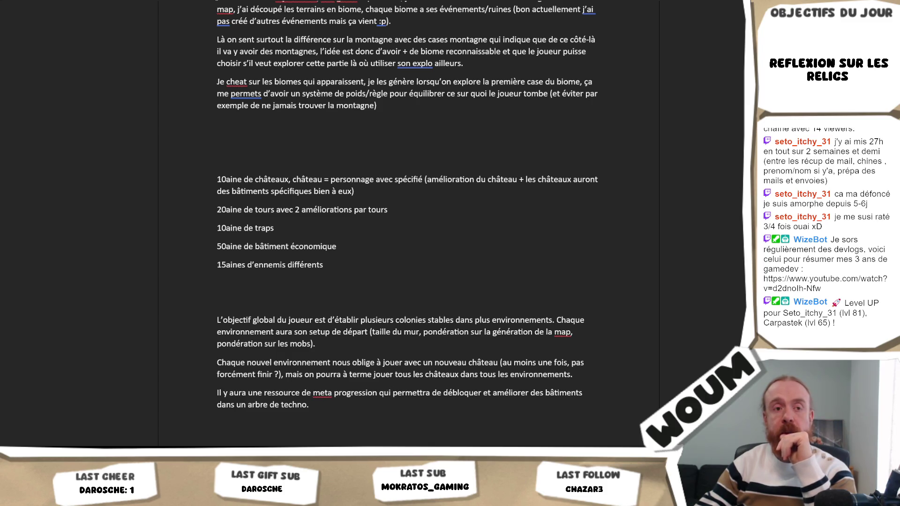
key(alt+Tab)
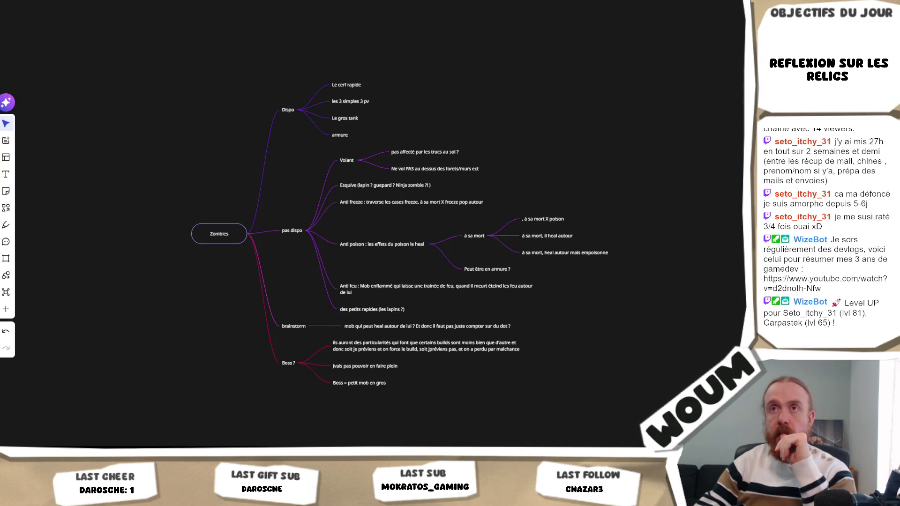
text(40*)
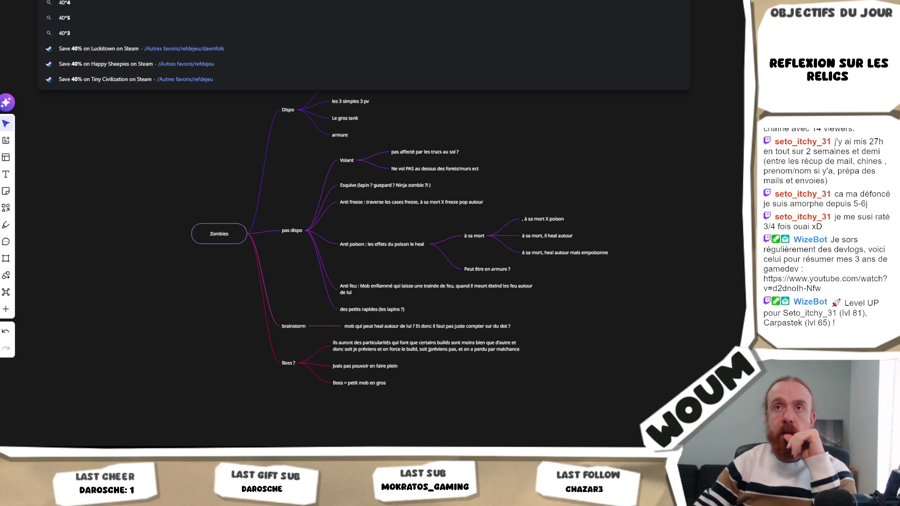
text(80)
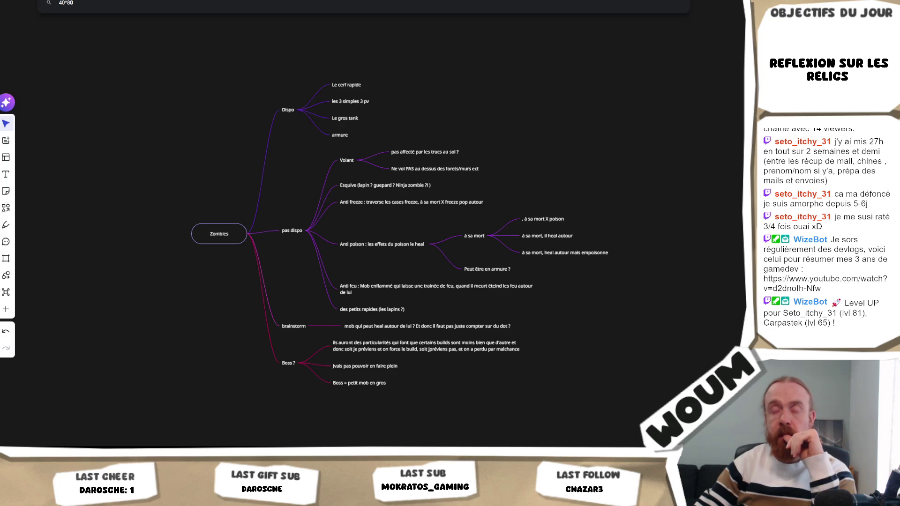
- Evaluate playtime estimates like 40*8/60 = 5.33 and 40*10*10/60 = 66.67 in the address bar
key(BackSpace)
key(BackSpace)
key(BackSpace)
key(Escape)
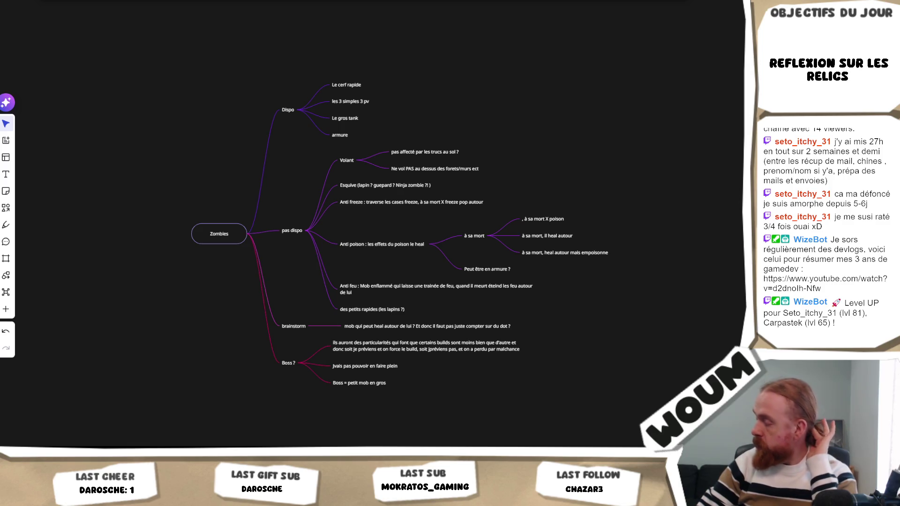
key(ctrl+l)
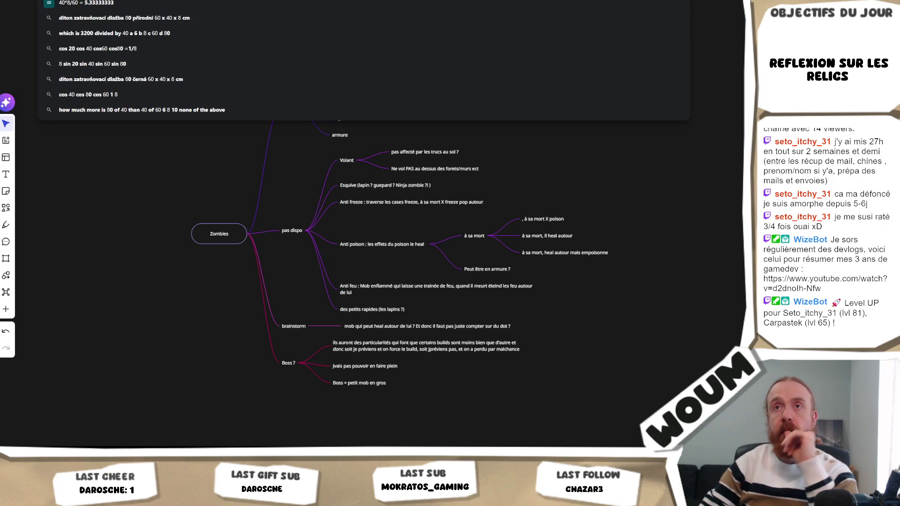
text(100)
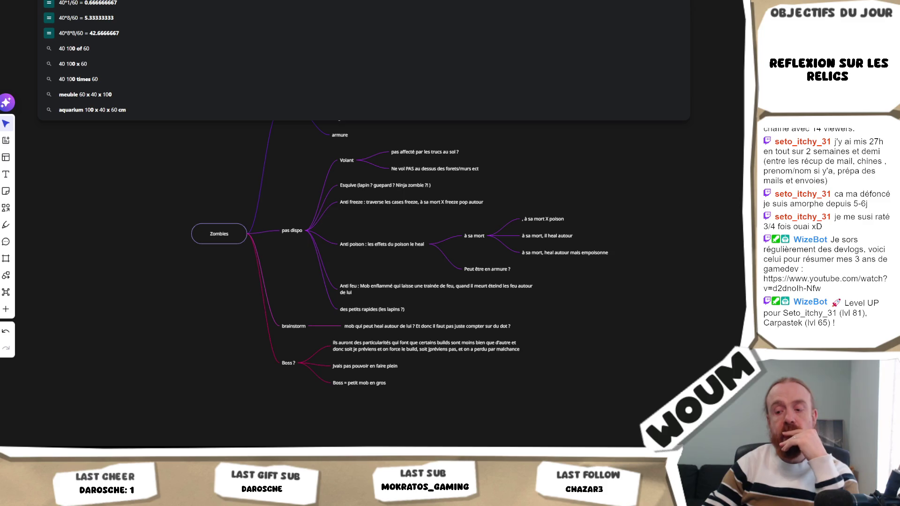
text(0)
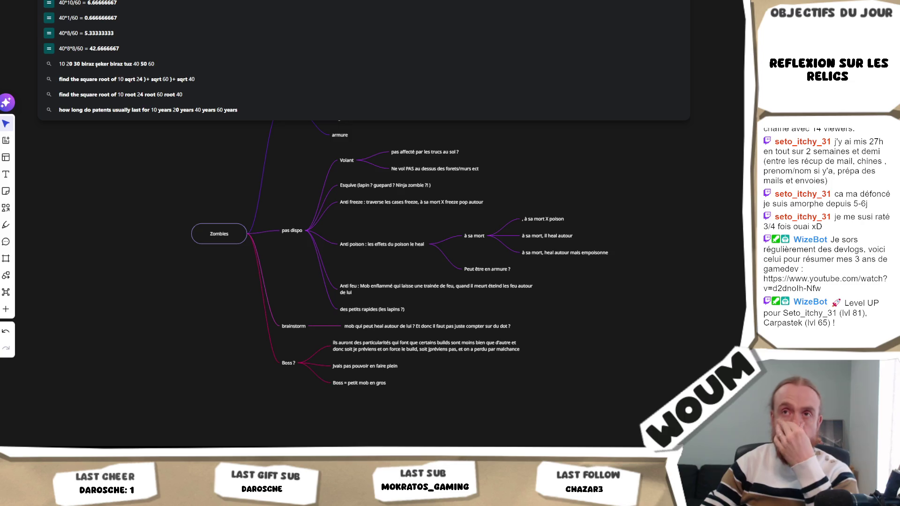
key(BackSpace)
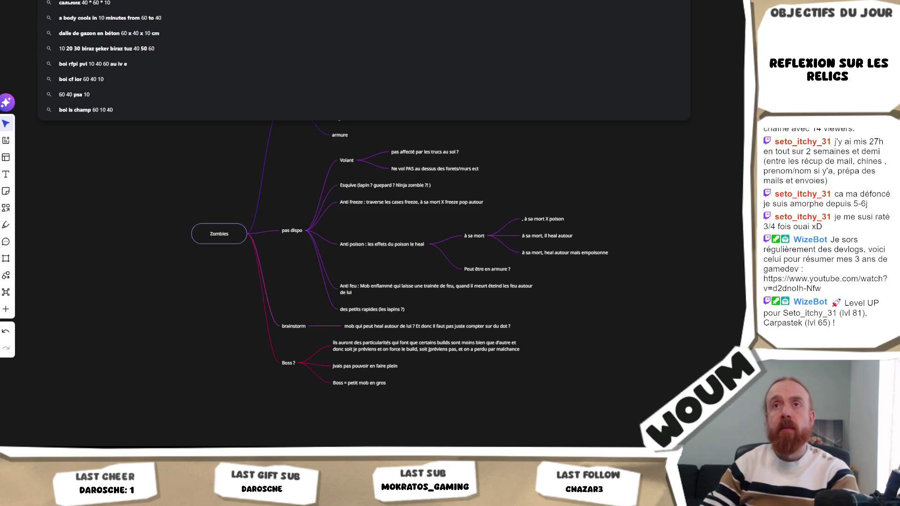
text(15)
key(BackSpace)
key(BackSpace)
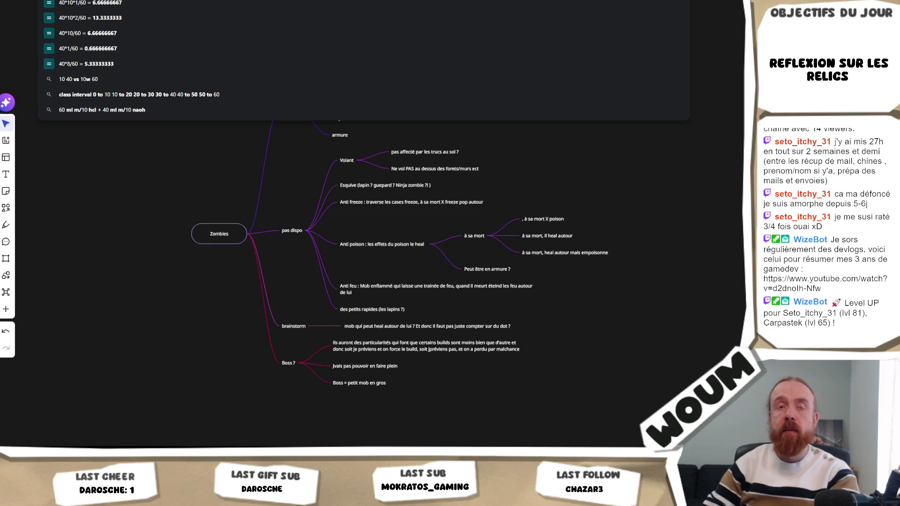
text(15)
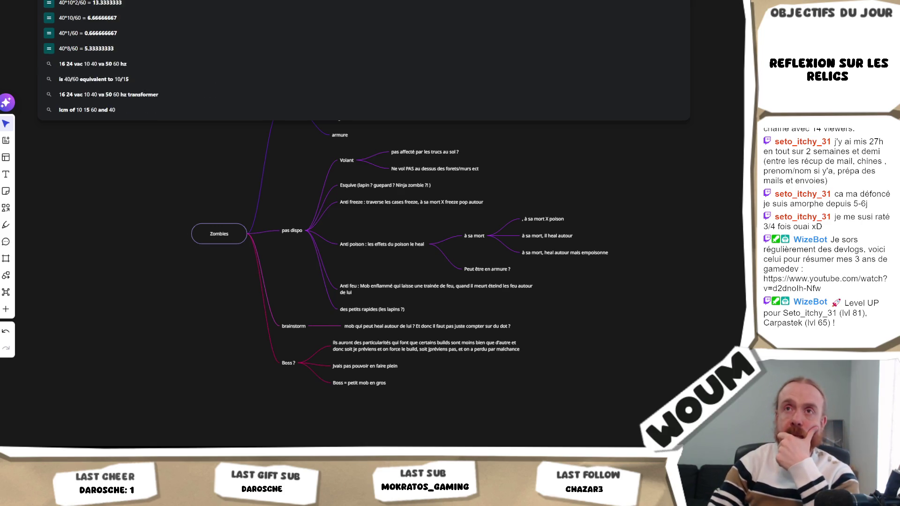
key(BackSpace)
key(BackSpace)
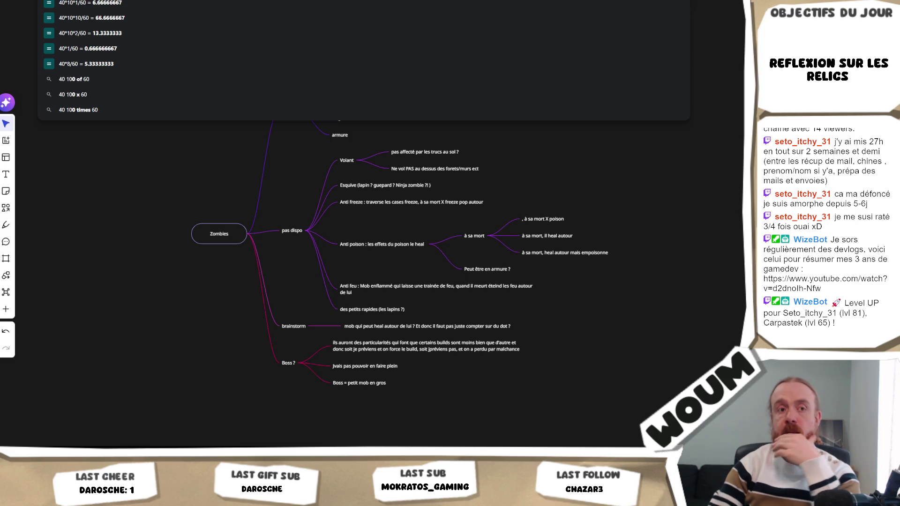
- Finish the divisions by 60 such as 40/60 = 0.667 and bring up the Word document
key(Escape)
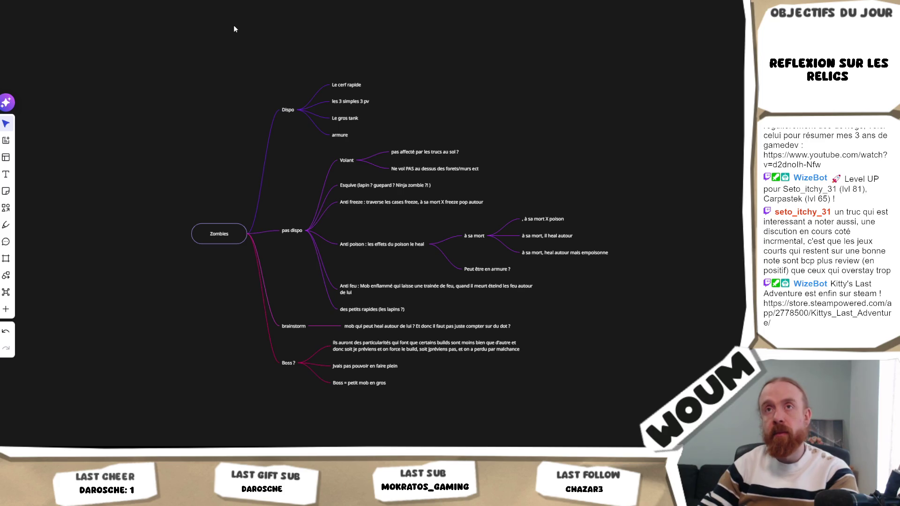
text(40)
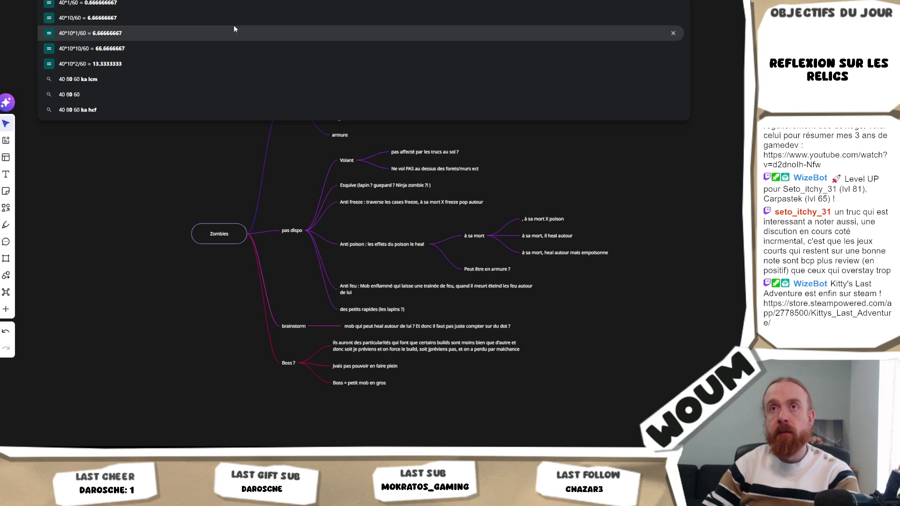
text(/60)
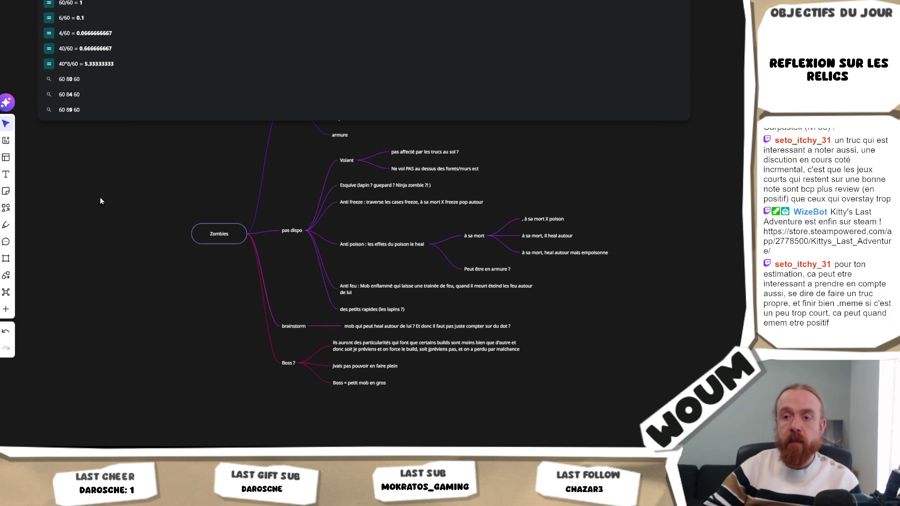
click(142, 265)
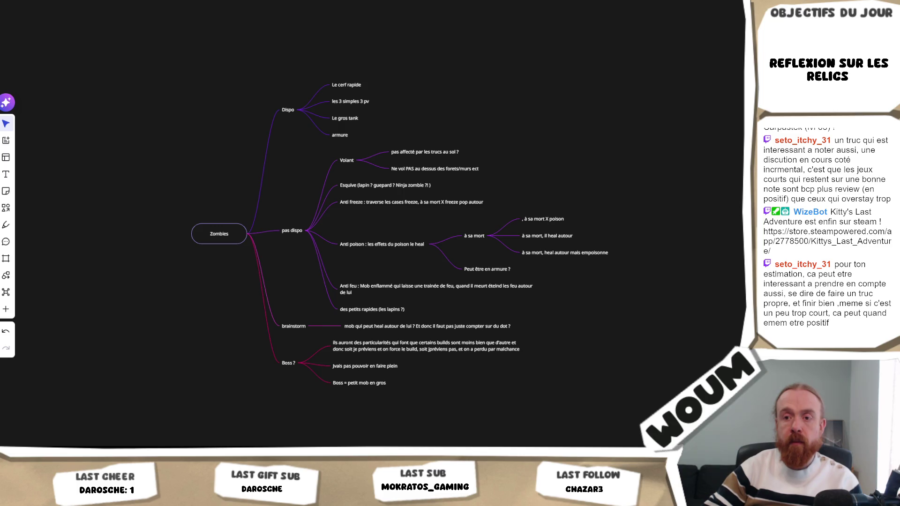
mouse_move(108, 464)
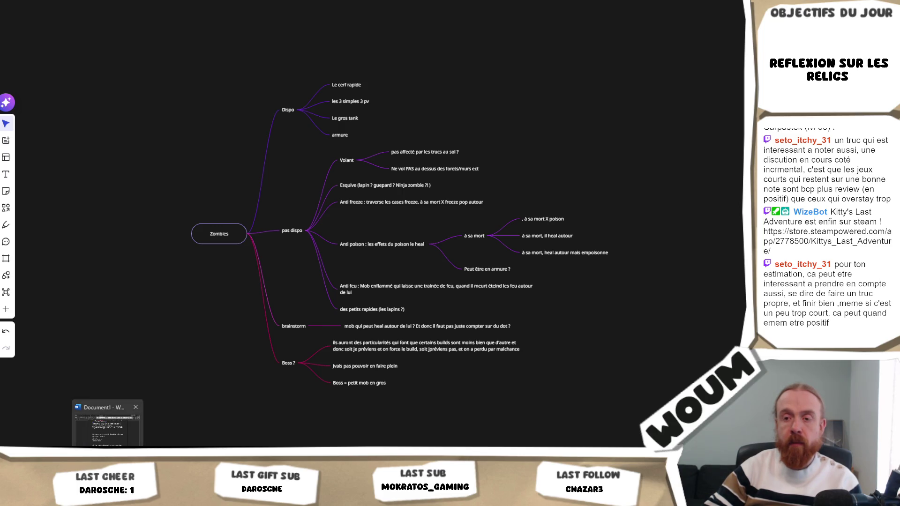
- Trim the 'aine de' suffix from the château count so it reads as a numeric range
click(124, 426)
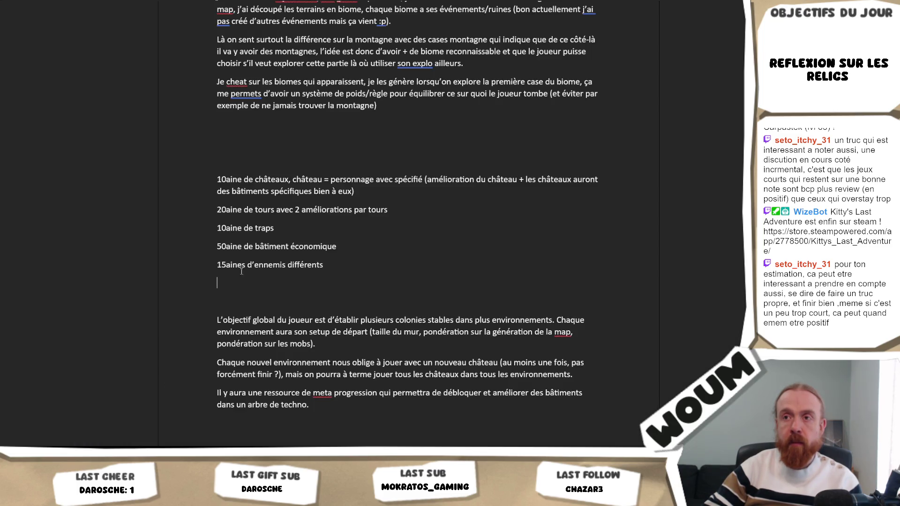
click(219, 180)
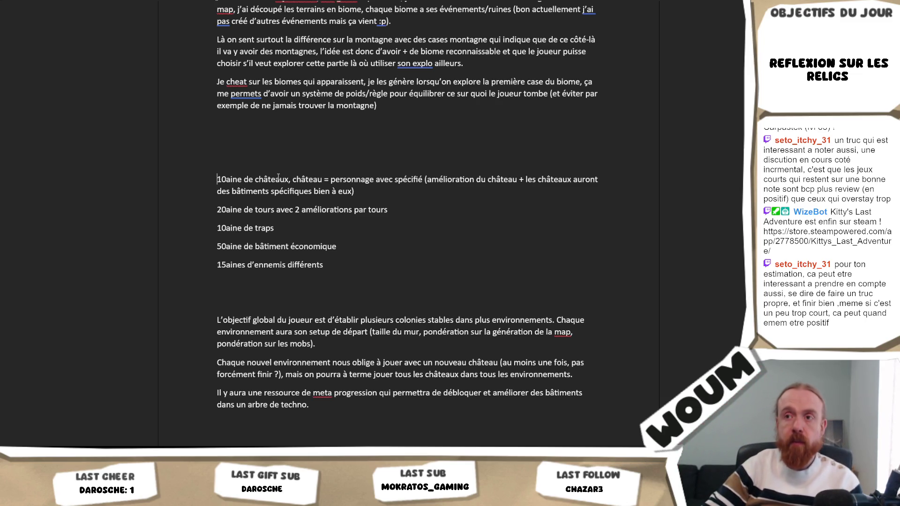
text(8-)
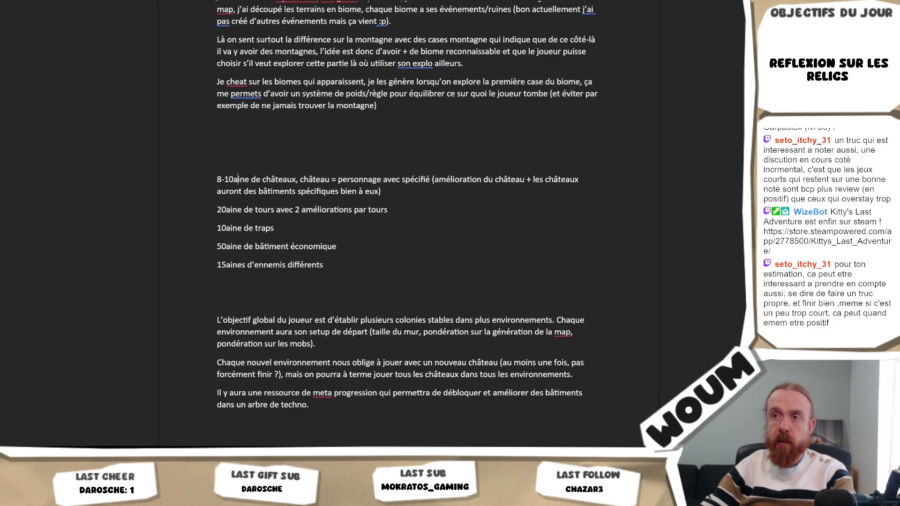
key(Right)
key(Delete)
key(Delete)
key(Delete)
key(BackSpace)
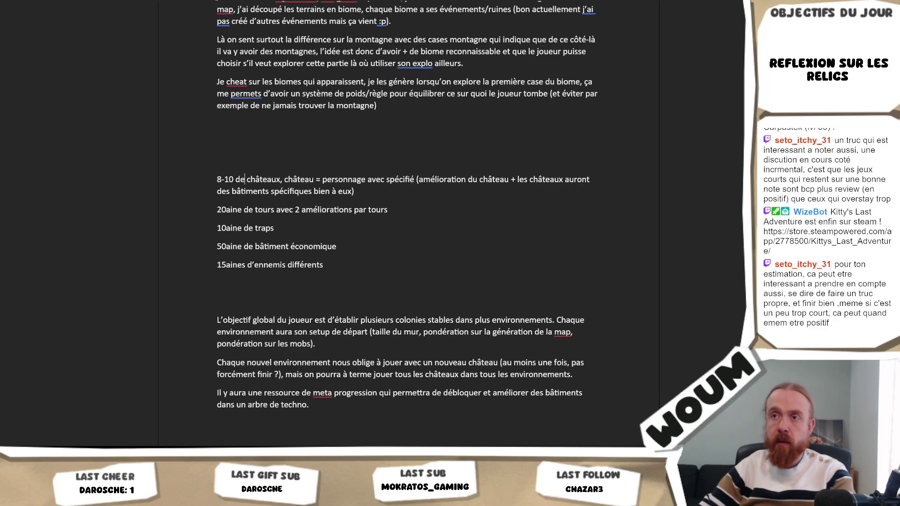
key(Delete)
key(Delete)
key(Delete)
- Trim the tower and traps counts the same way, giving lines like '8-10 traps'
key(Left)
key(Left)
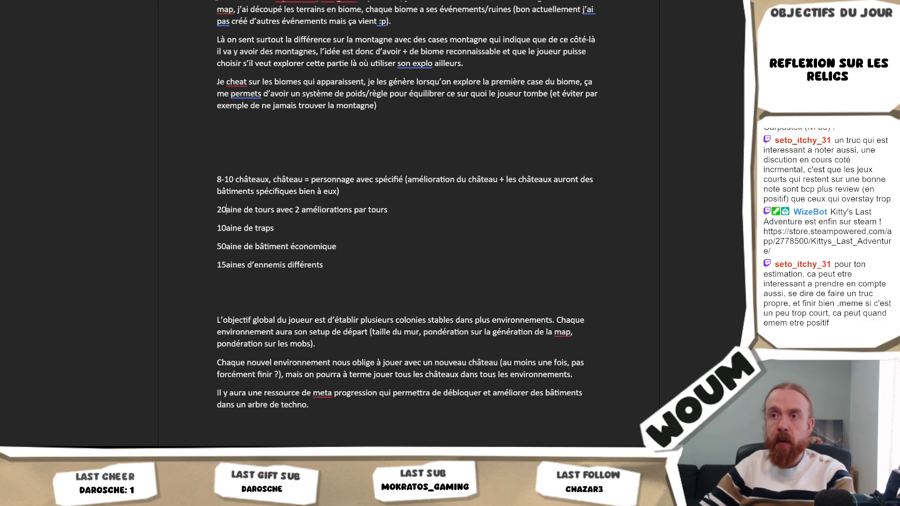
text(15-)
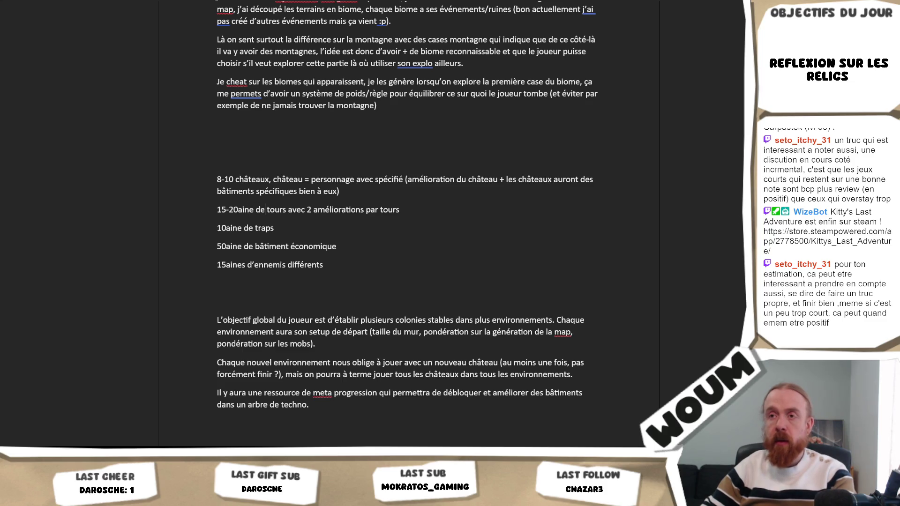
key(Delete)
key(Delete)
key(BackSpace)
key(BackSpace)
key(BackSpace)
key(BackSpace)
key(Down)
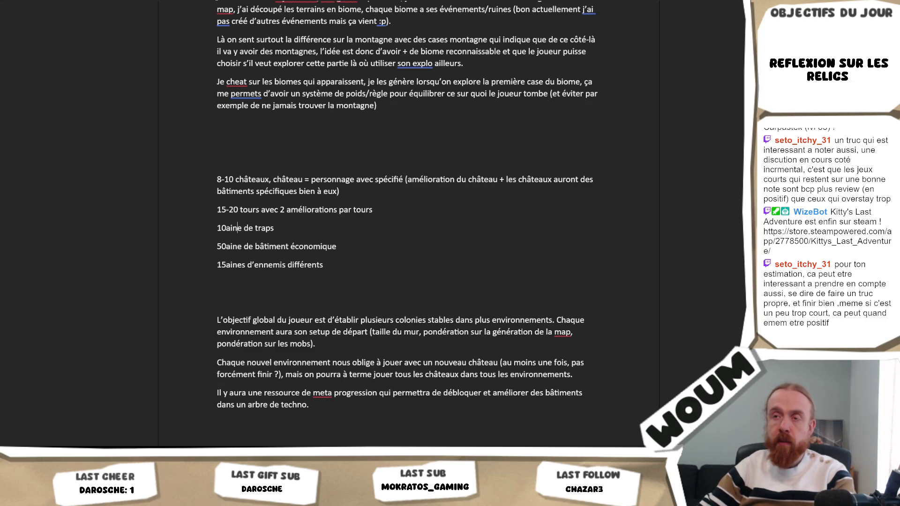
key(Up)
key(Left)
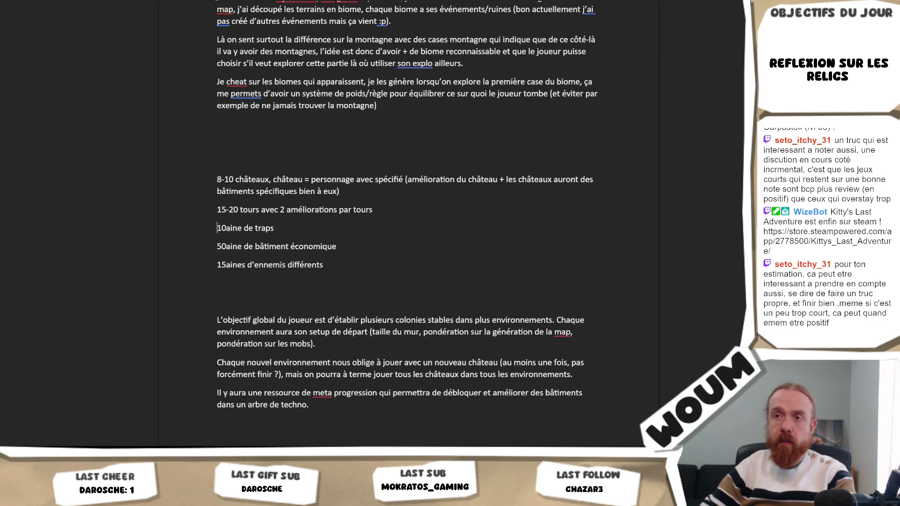
text(8-)
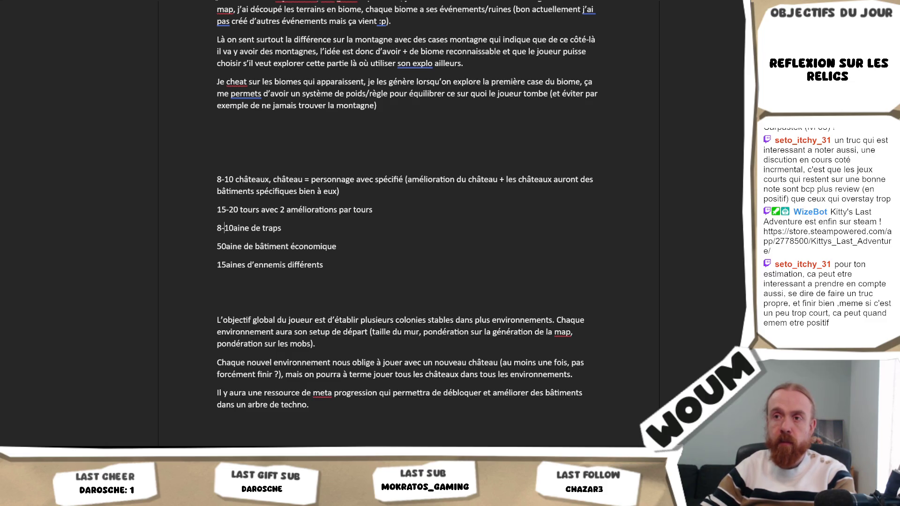
key(Delete)
key(Delete)
key(BackSpace)
key(BackSpace)
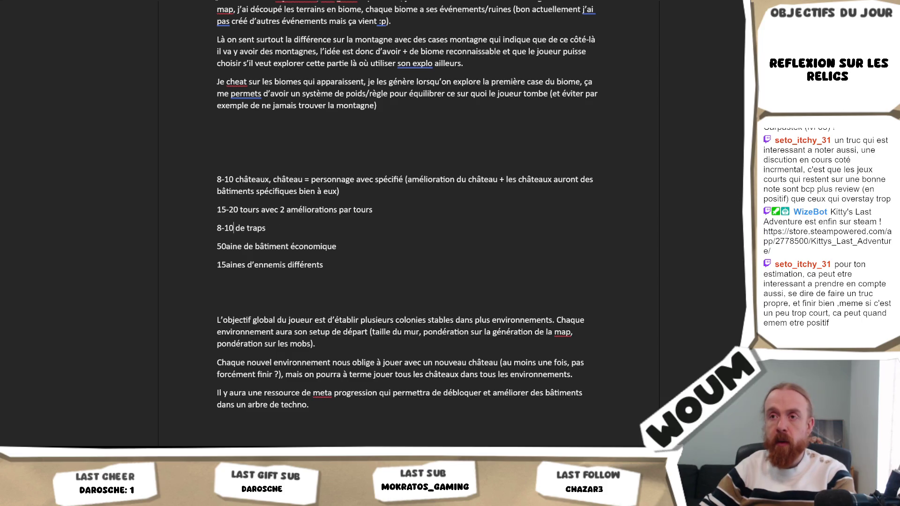
key(Delete)
key(Delete)
key(Delete)
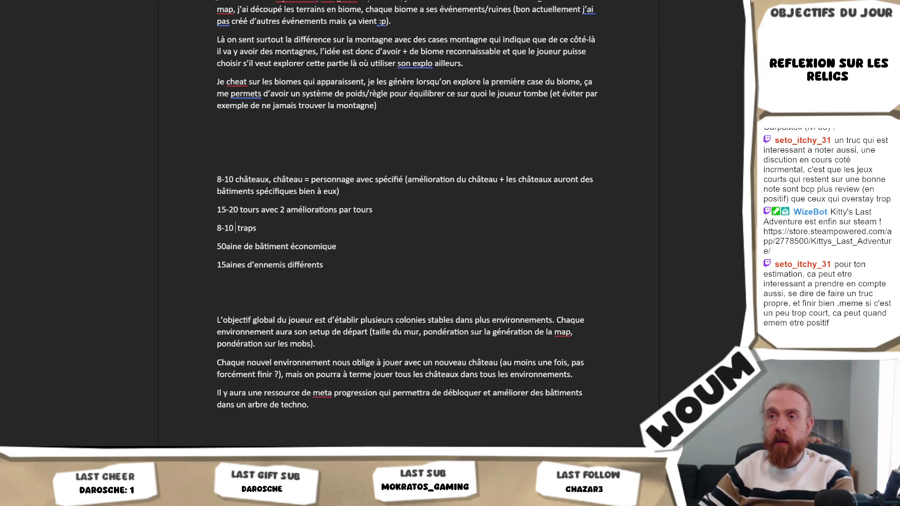
- Rewrite the building count as '40-50 bâtiments économique'
key(Up)
key(Left)
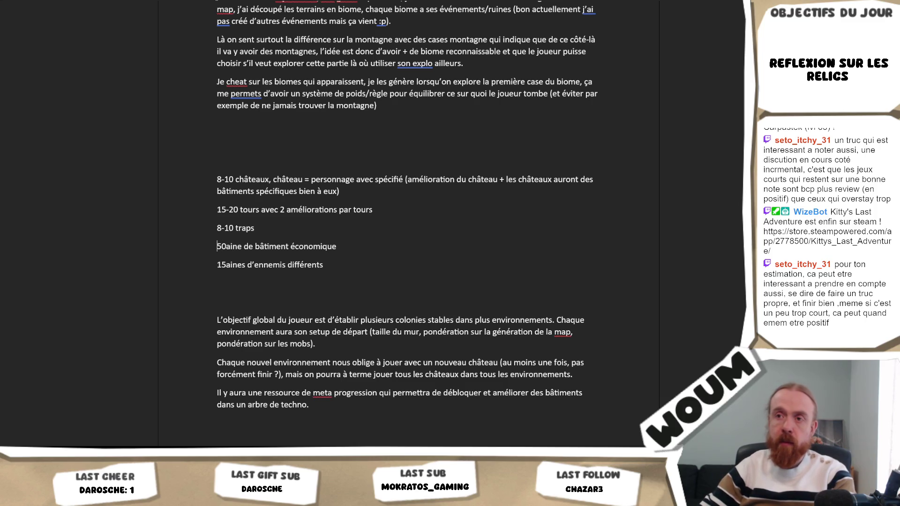
key(BackSpace)
text(40-5)
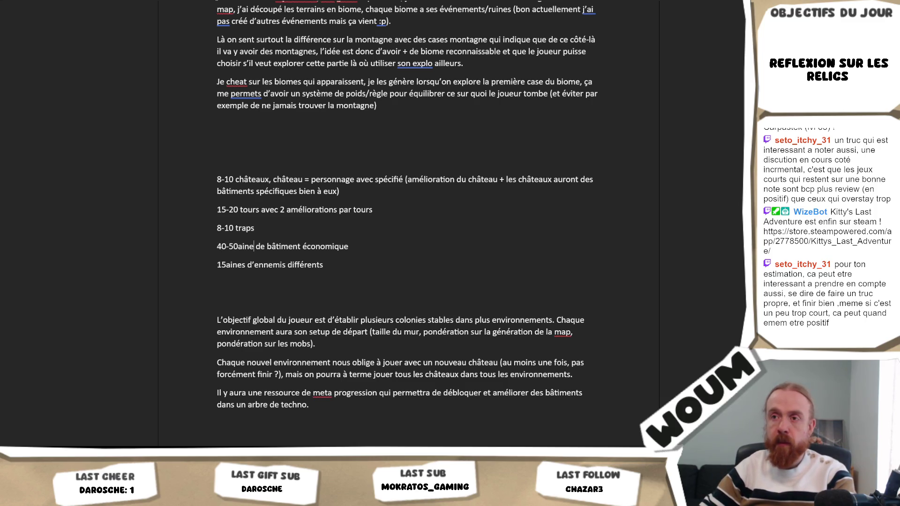
key(Delete)
key(Delete)
key(Delete)
key(BackSpace)
key(BackSpace)
key(BackSpace)
key(BackSpace)
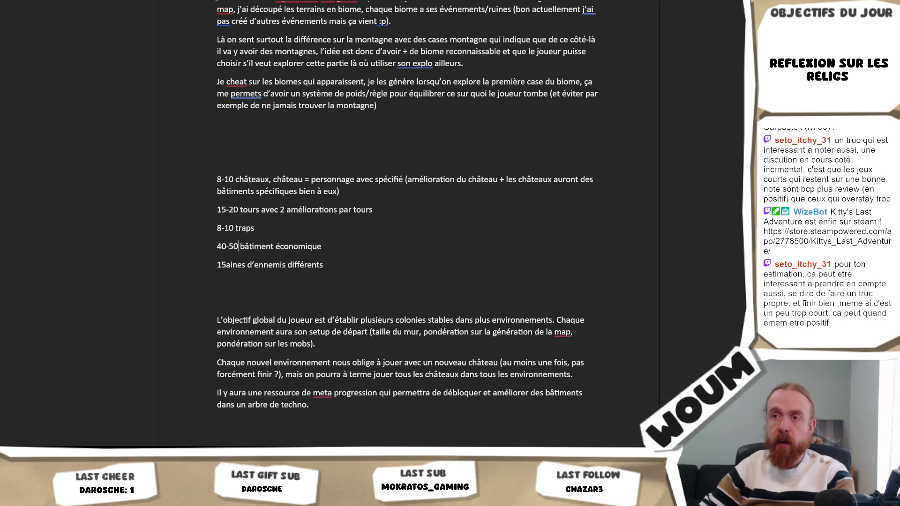
key(Right)
key(Right)
key(Right)
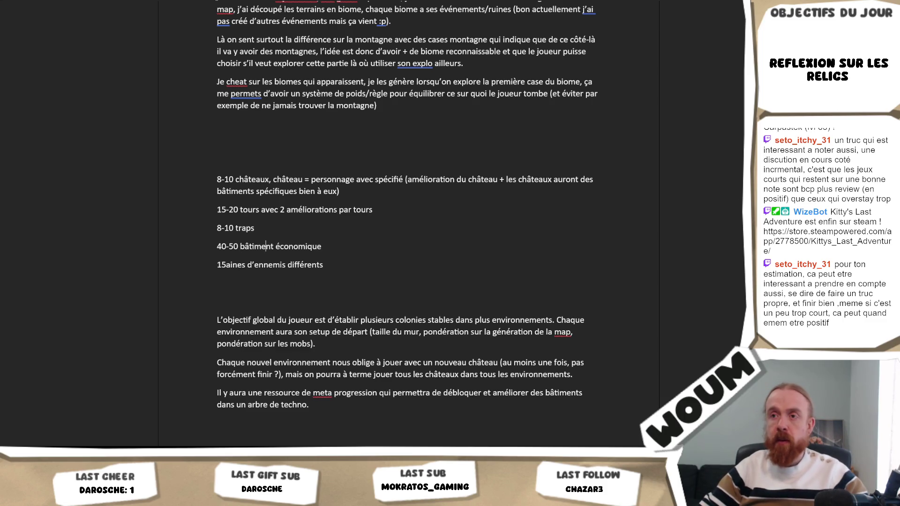
key(Right)
key(Right)
key(Right)
text(s)
key(Right)
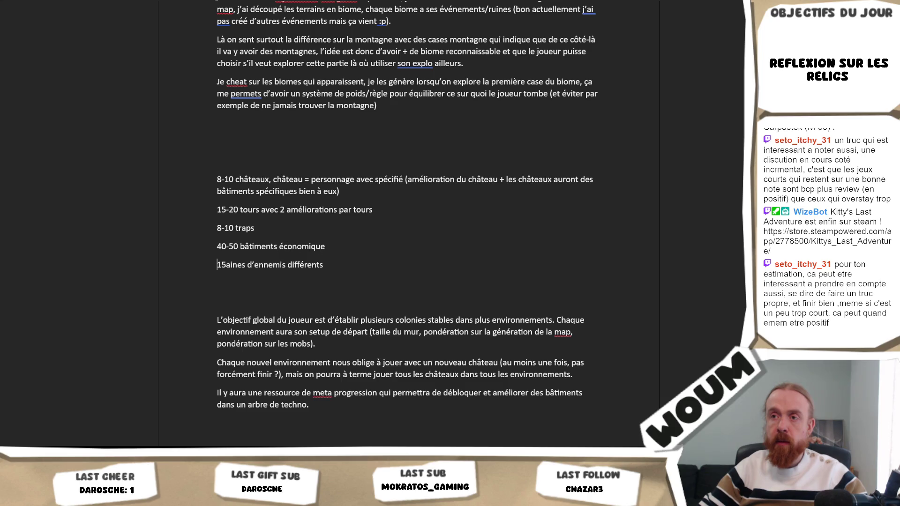
text(s)
key(Down)
- Clean the enemy line to read '10-15 ennemis différents'
key(Home)
text(10-)
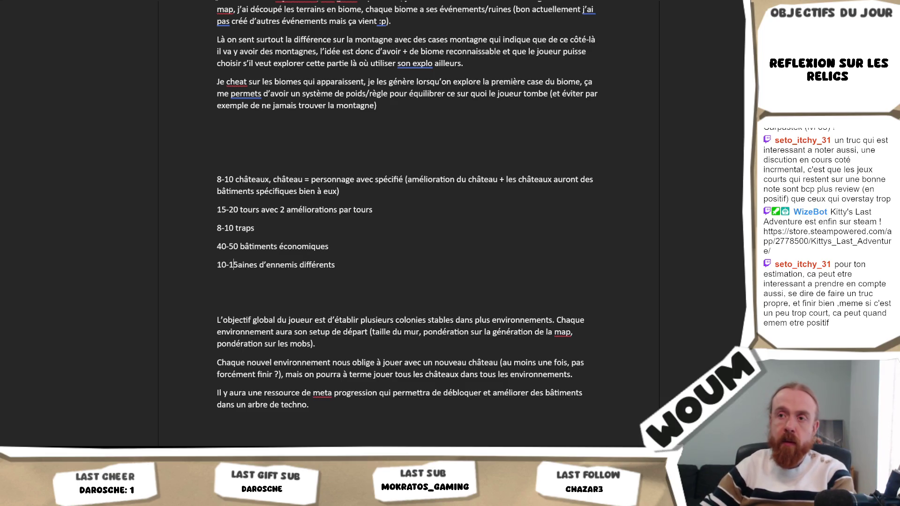
key(Right)
key(Right)
key(Right)
key(Right)
key(Right)
key(BackSpace)
key(BackSpace)
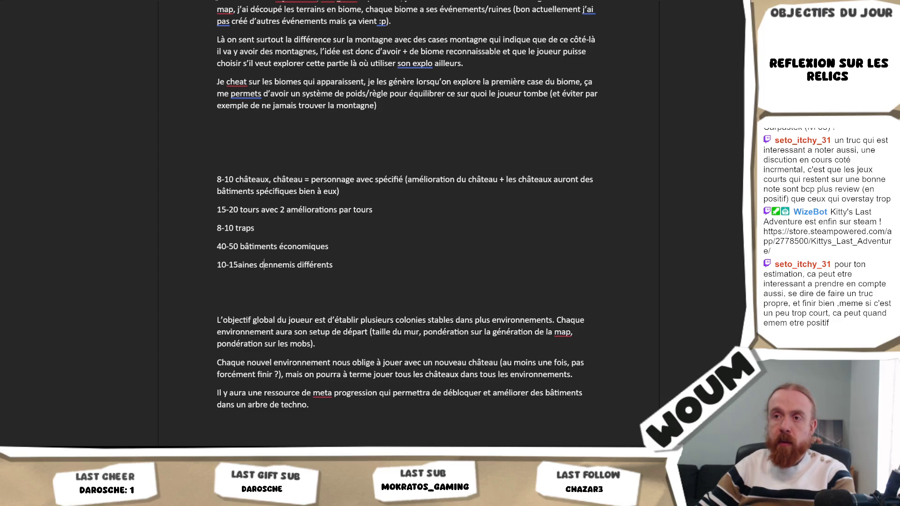
key(BackSpace)
key(BackSpace)
key(BackSpace)
key(BackSpace)
key(BackSpace)
key(BackSpace)
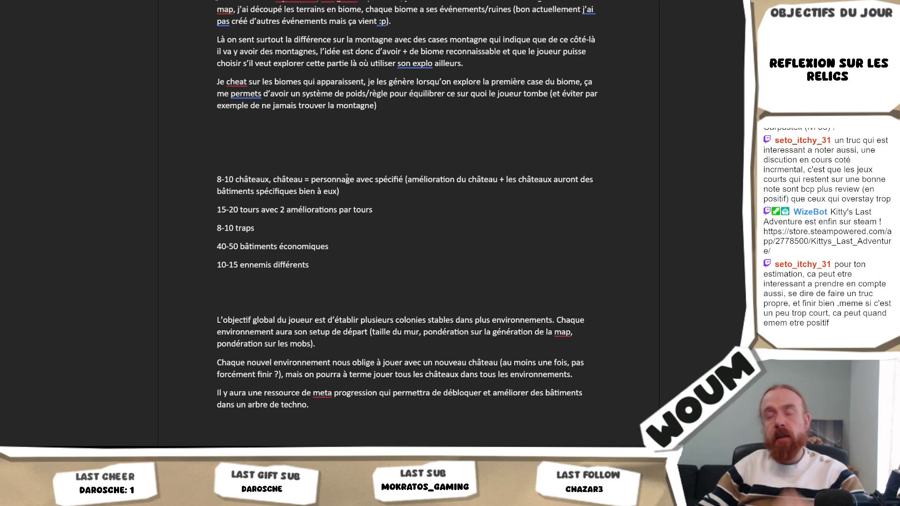
key(alt+Tab)
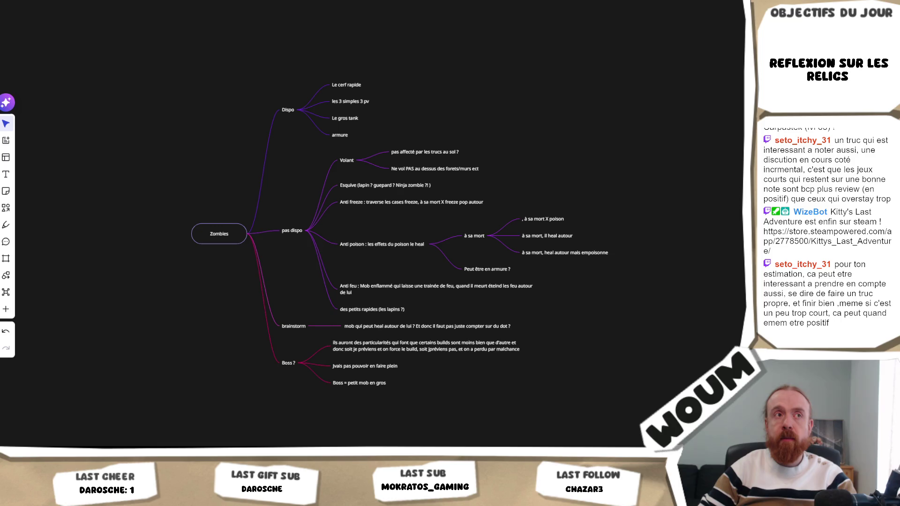
text(8*60)
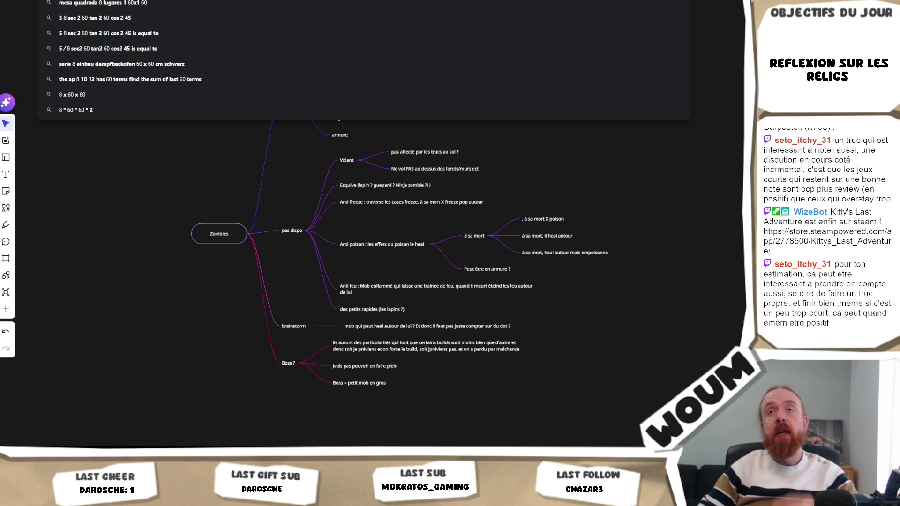
text(/60)
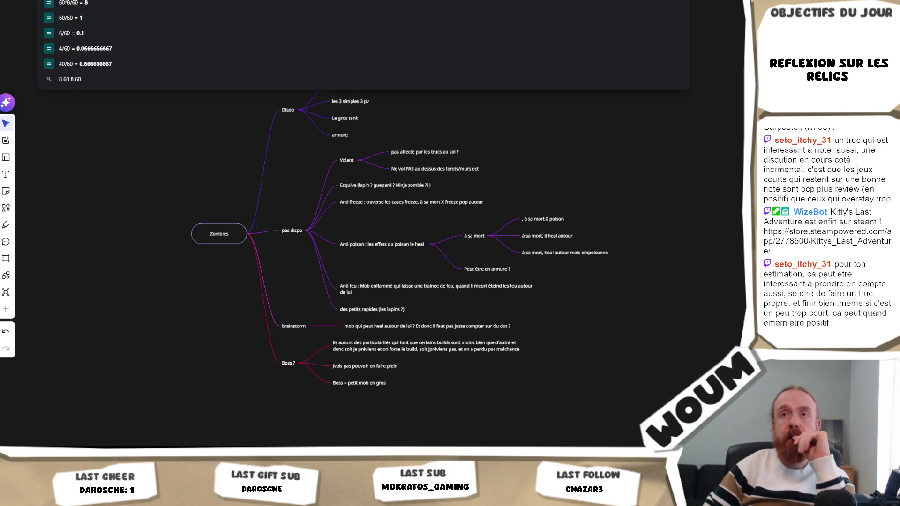
text(*8)
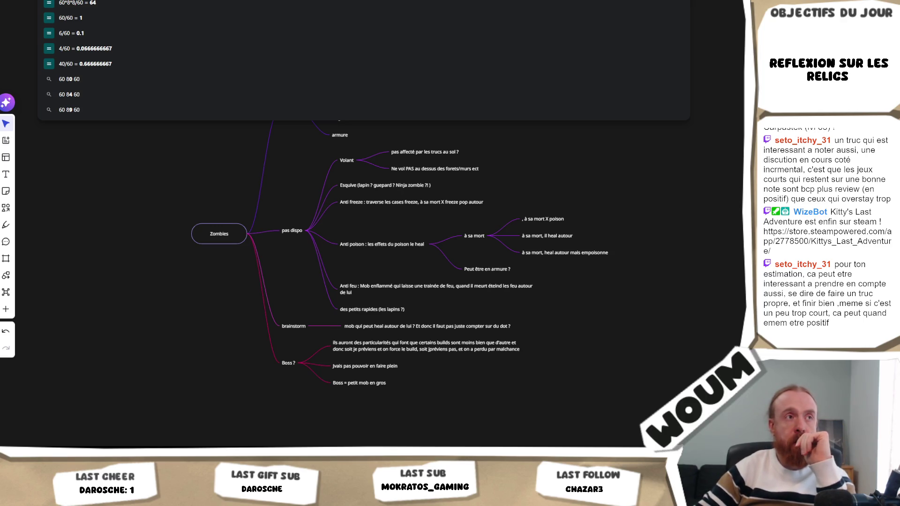
key(Escape)
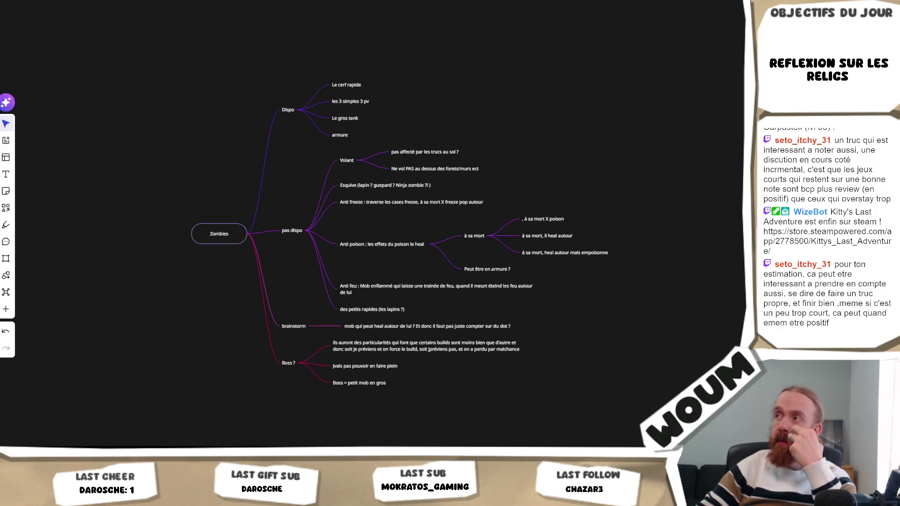
- Search 'howlongtobeat', accept the site's cookies and bring up the 007 First Light page
key(ctrl+t)
text(howt)
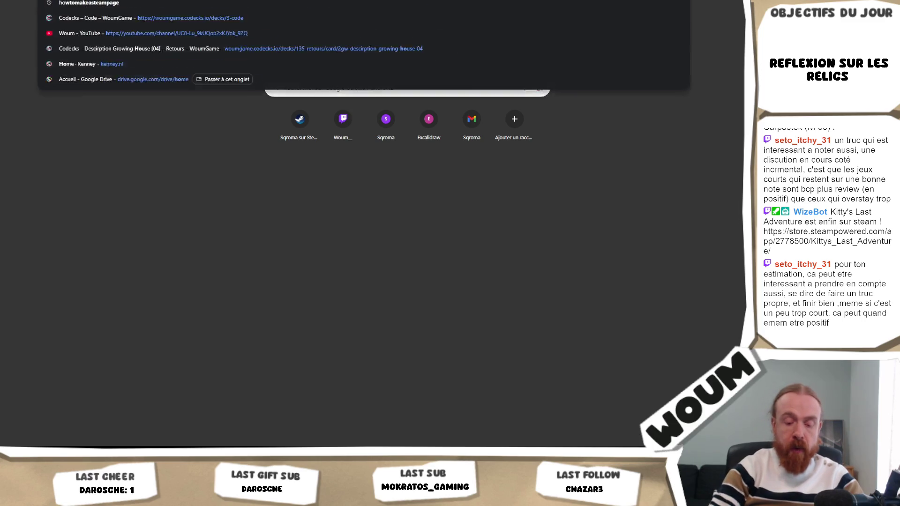
key(BackSpace)
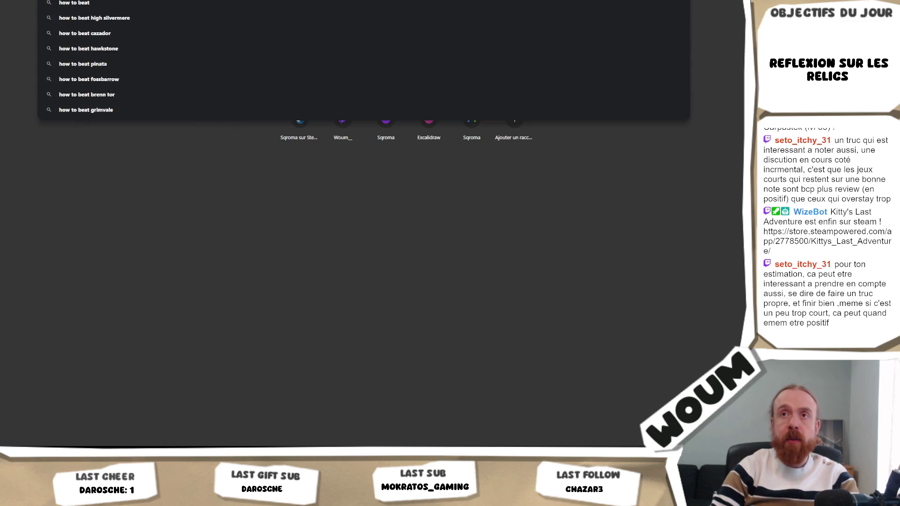
key(BackSpace)
key(BackSpace)
text(owlongtobeat)
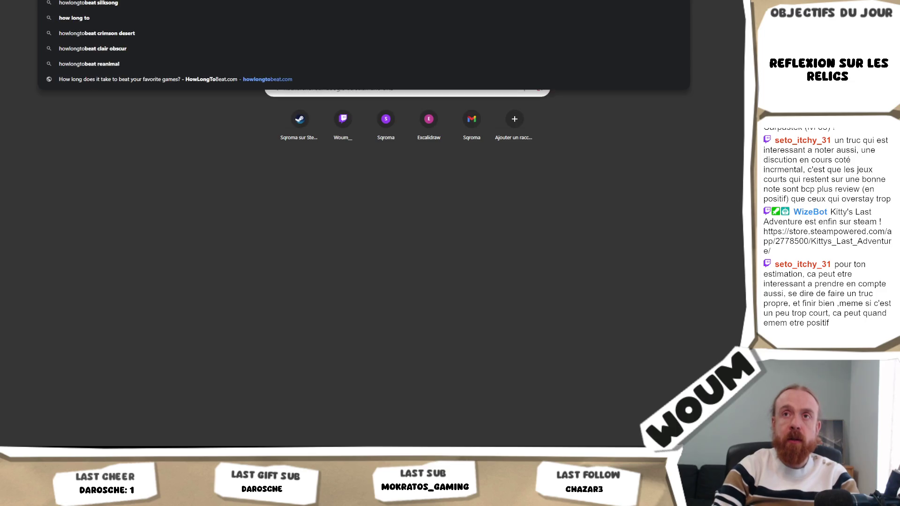
key(Return)
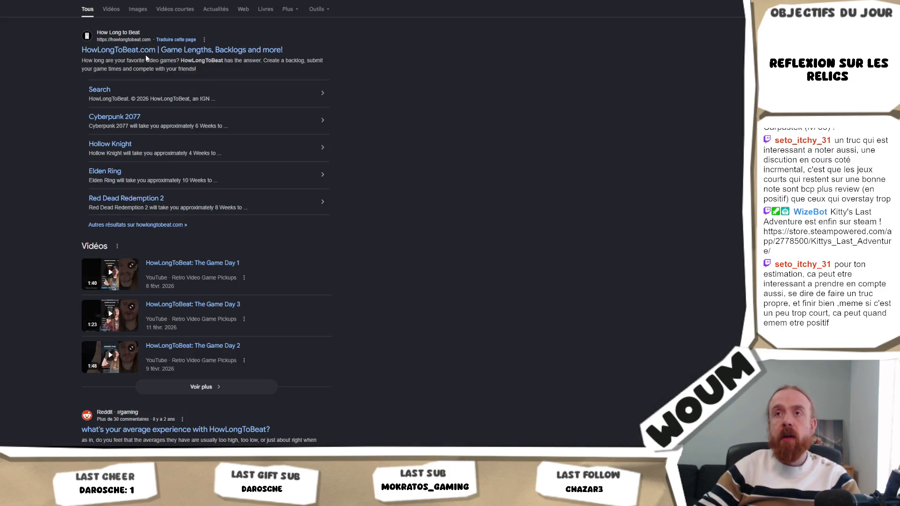
click(155, 50)
scroll(313, 225, down, 3)
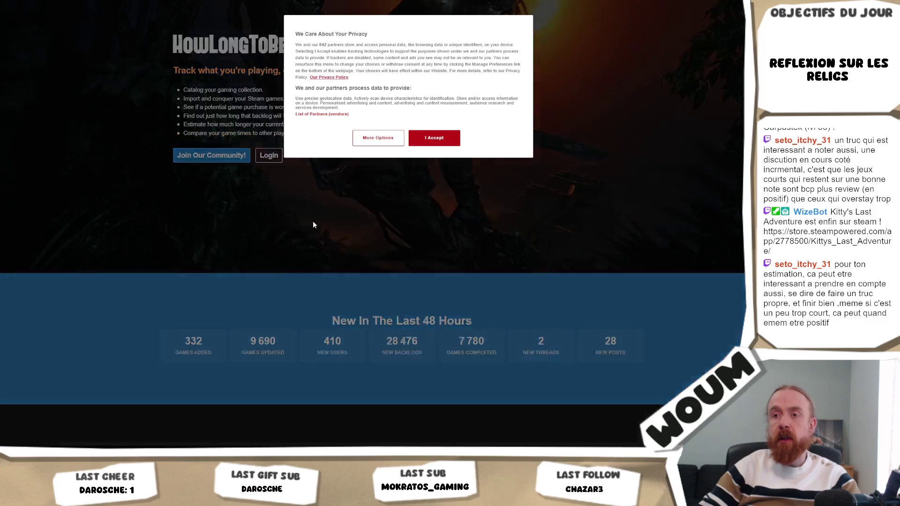
scroll(373, 202, down, 2)
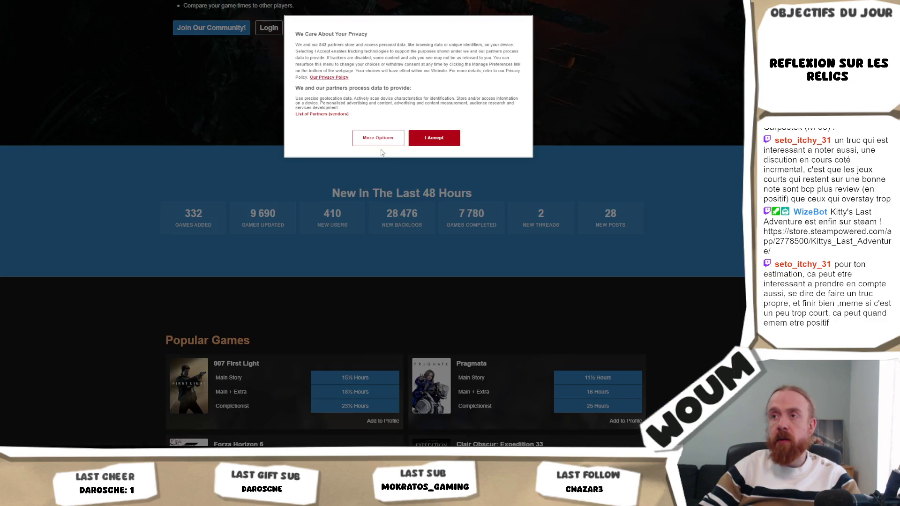
click(433, 138)
scroll(317, 281, down, 1)
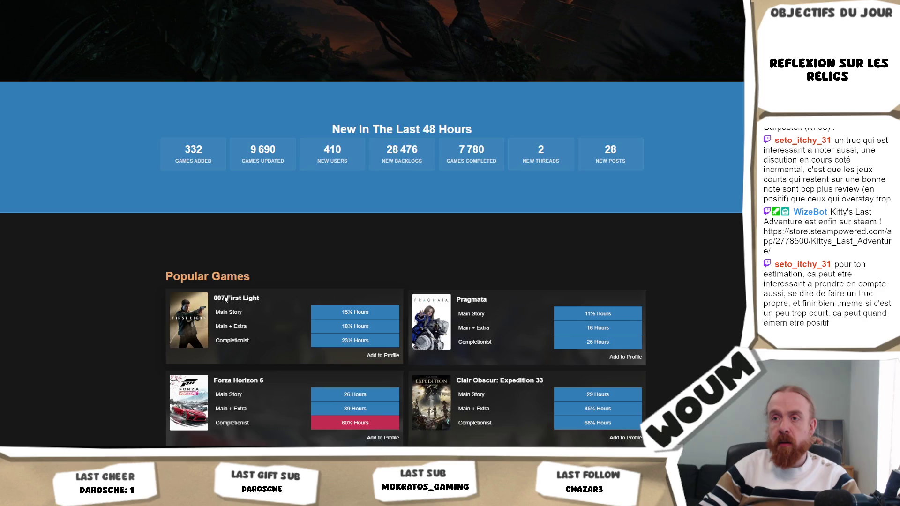
click(256, 299)
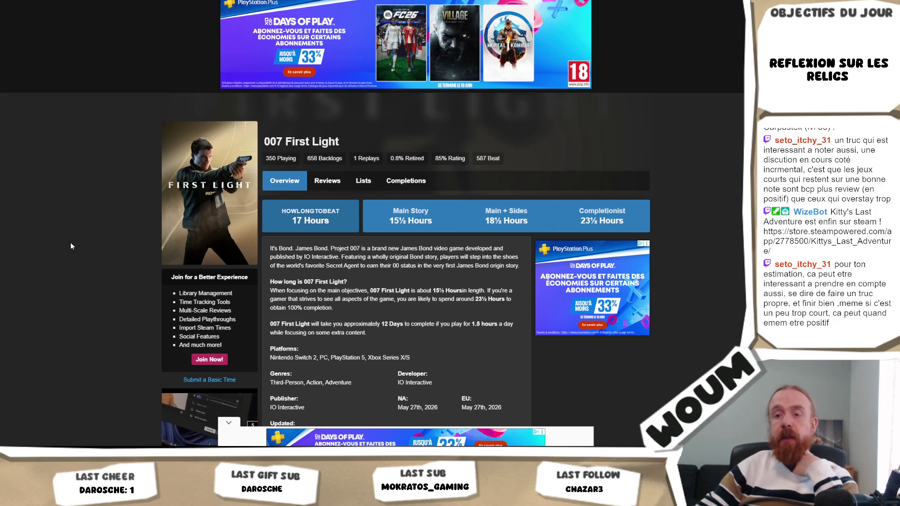
- Add a 'How Long To Beat' line under the enemy count and delete the 'Finir le jeu…' line
key(alt+Tab)
key(Return)
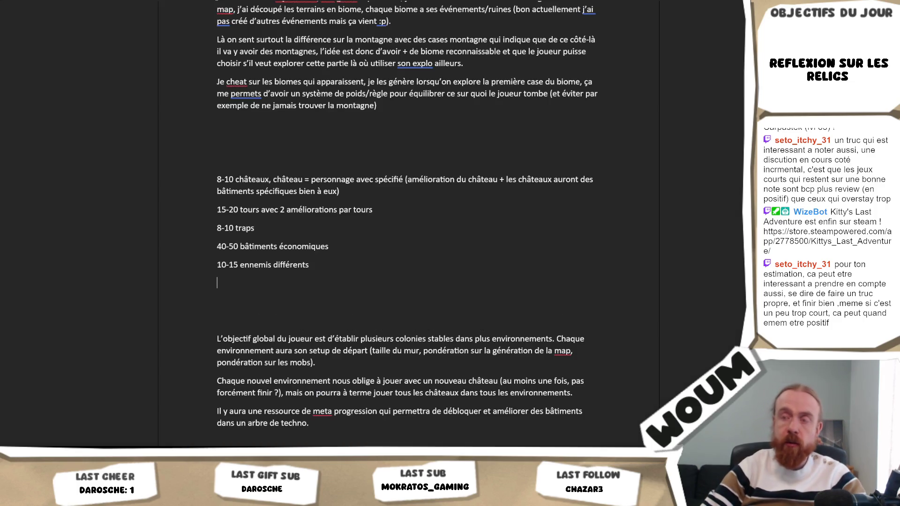
text(Finir le jeu avec )
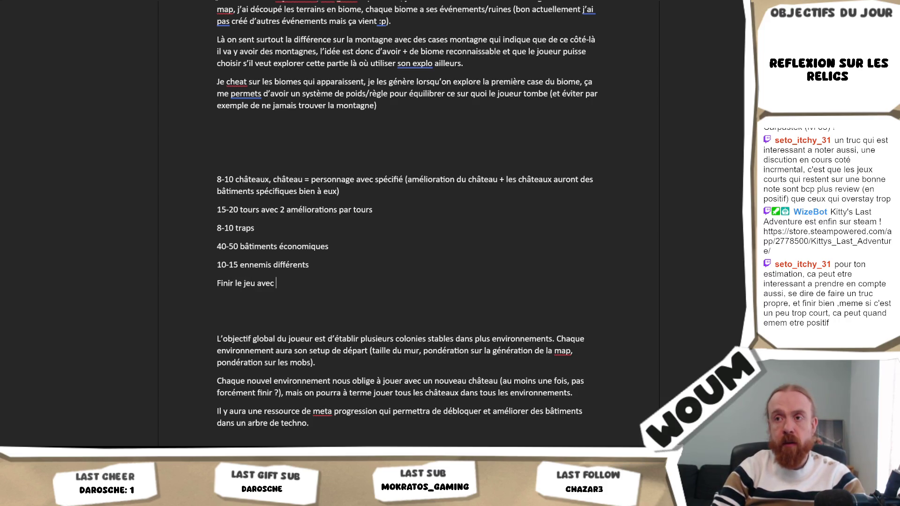
text(chaque ch)
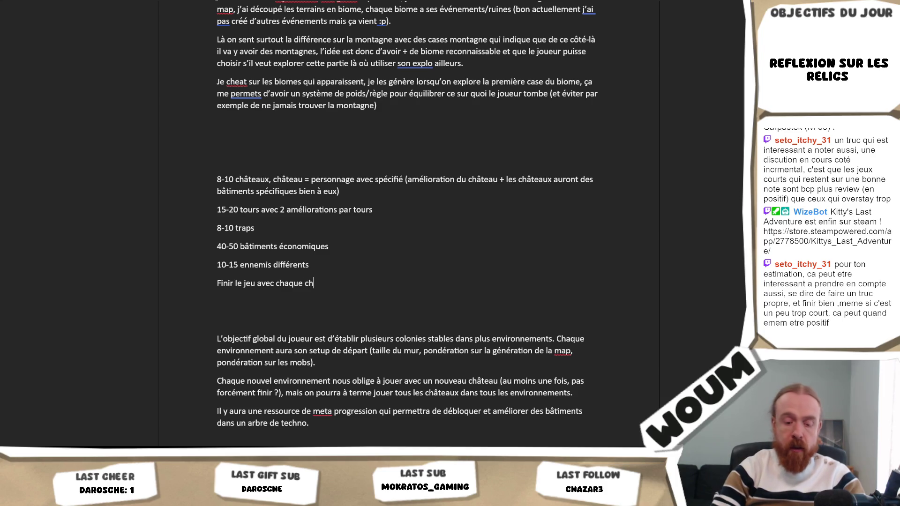
text(âteau :)
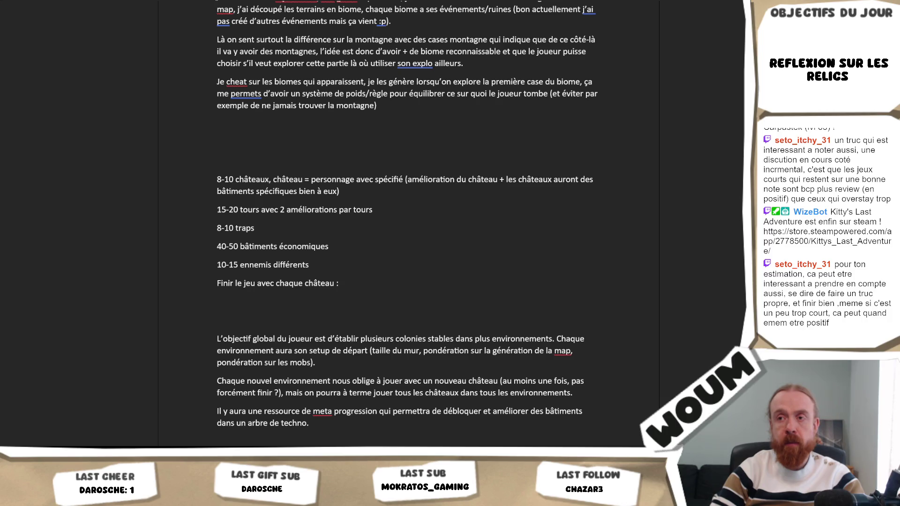
key(Home)
key(Return)
key(Up)
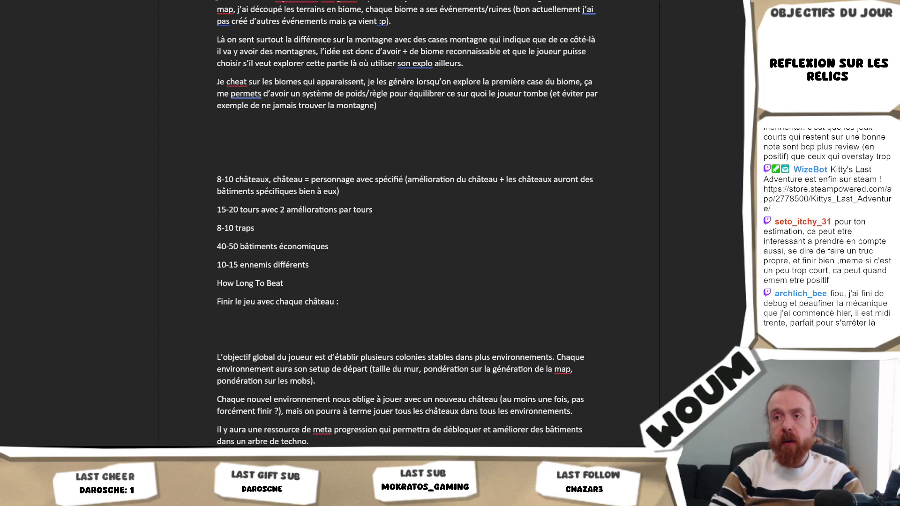
key(shift+End)
key(Delete)
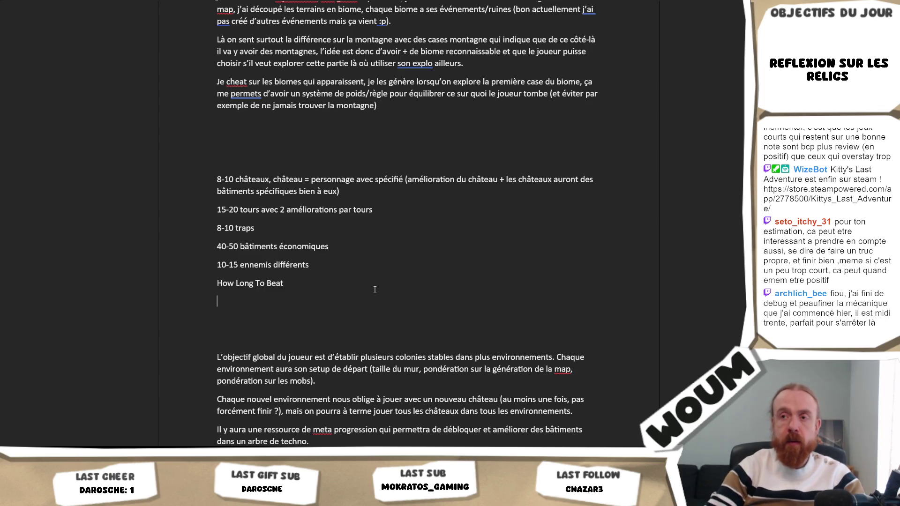
text(Main)
- Write 'Main Story :' while checking the 007 First Light times in the browser
key(alt+Tab)
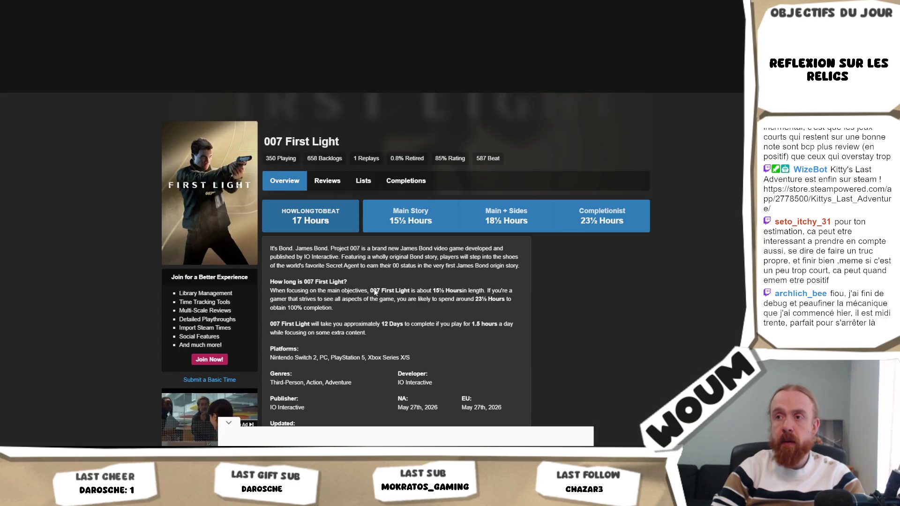
key(alt+Tab)
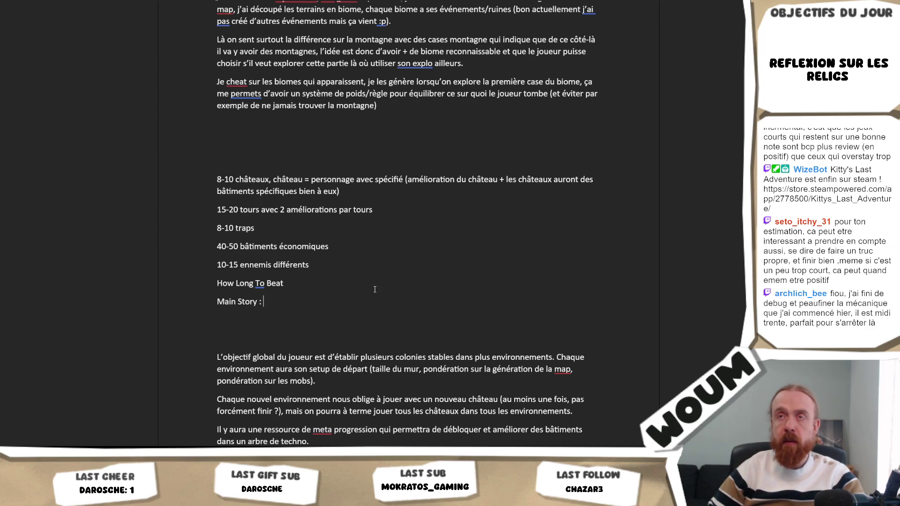
key(alt+Tab)
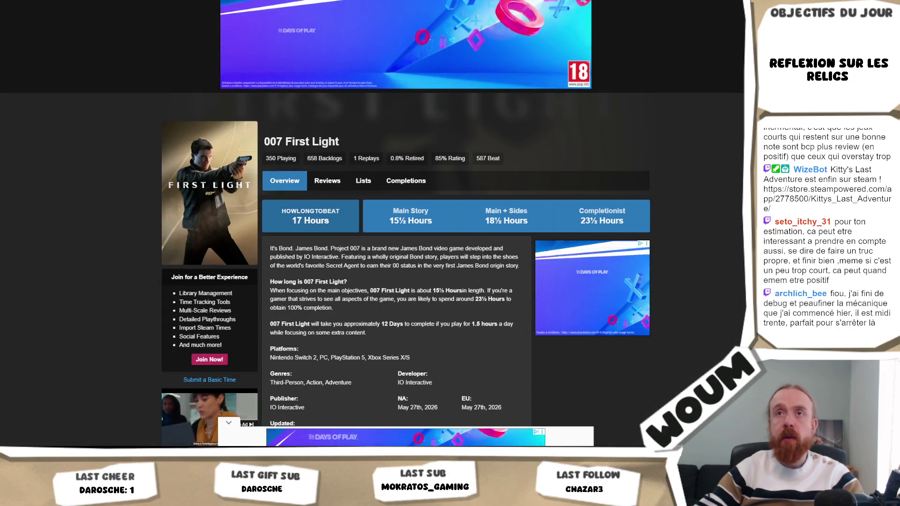
- Try a quick calculation over the 007 First Light page, dismiss it and return to the design document
key(ctrl+l)
text(8)
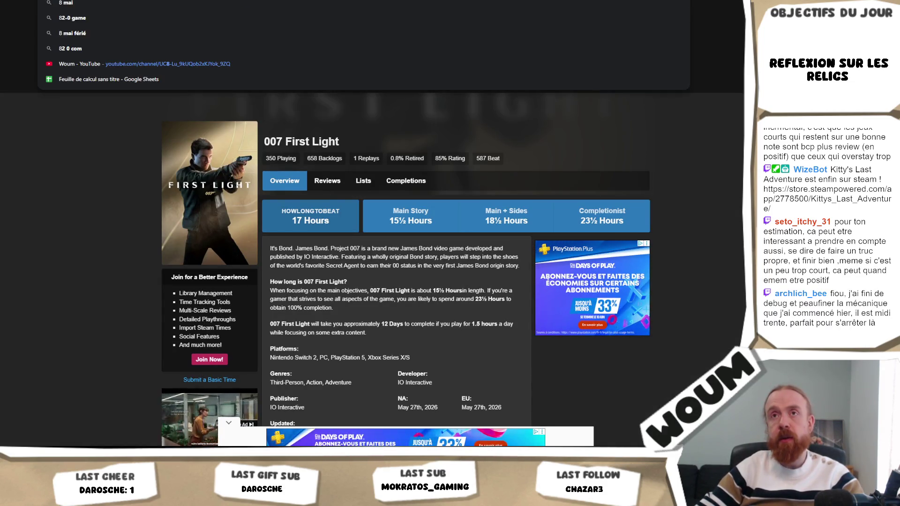
key(Escape)
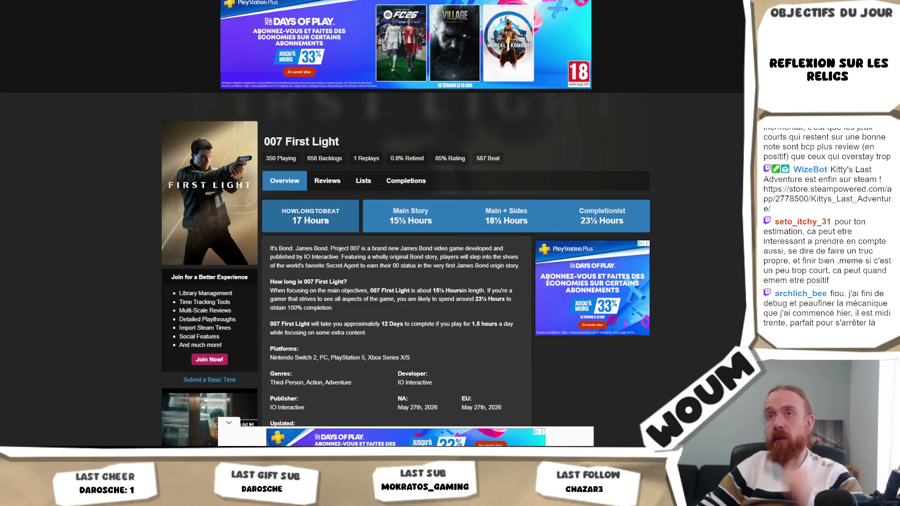
key(alt+space)
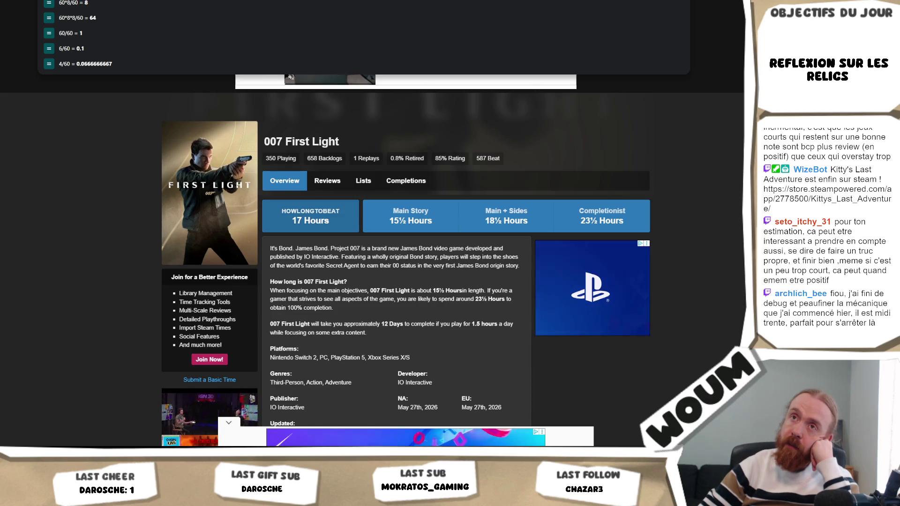
text(8)
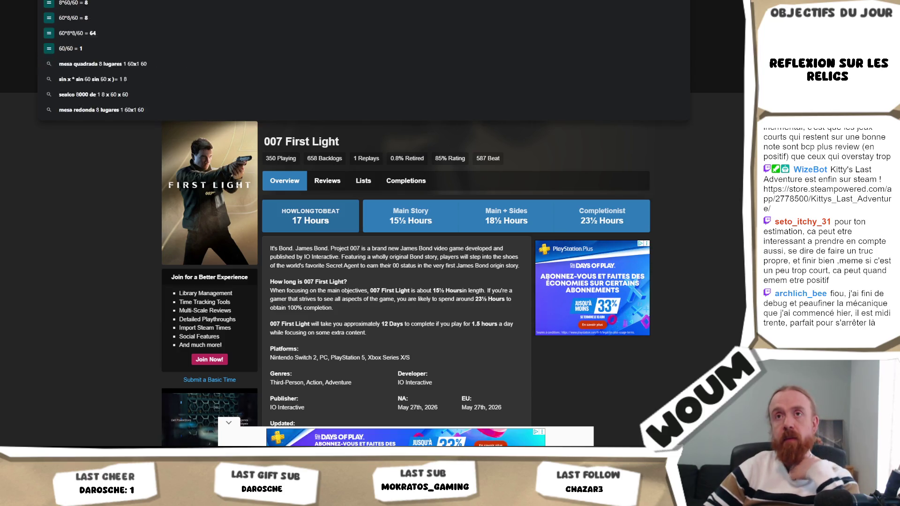
text(*)
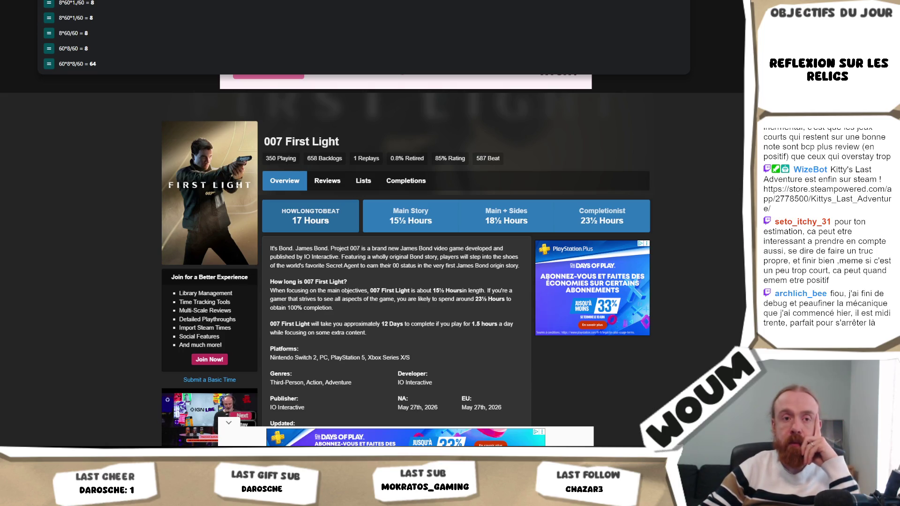
click(102, 163)
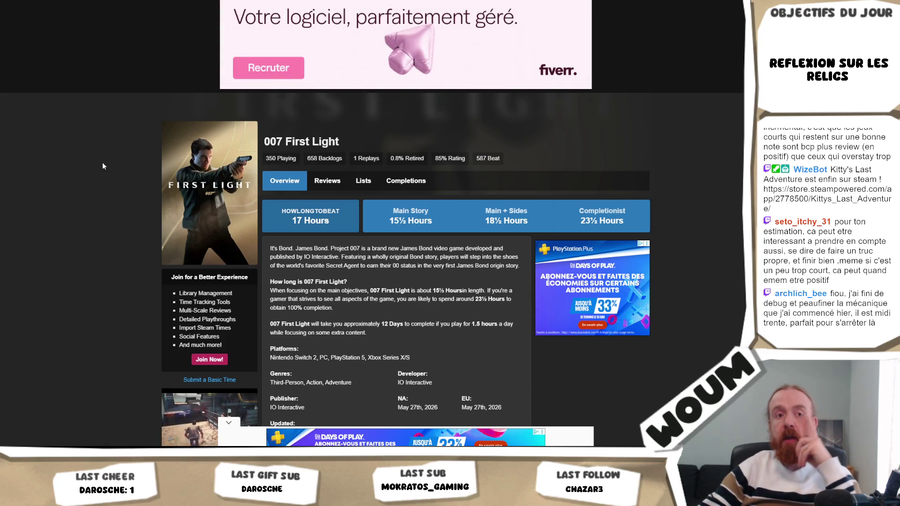
key(alt+Tab)
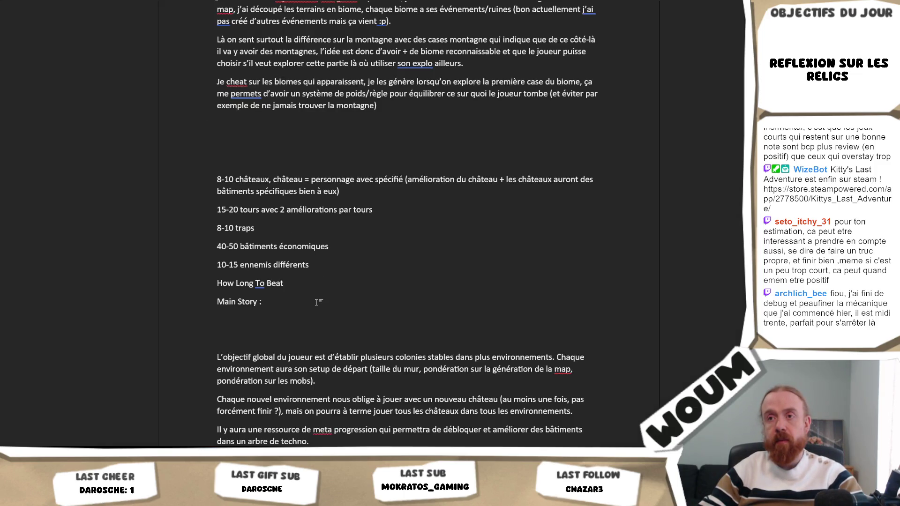
text(15)
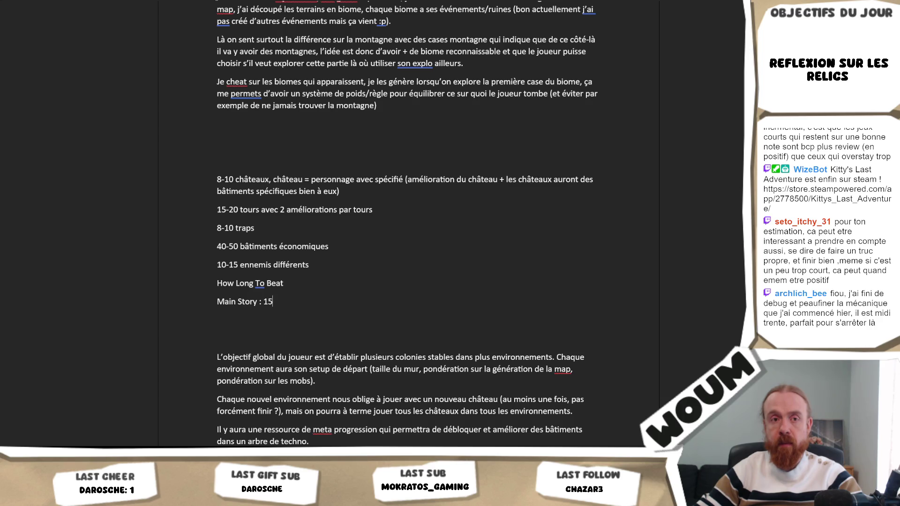
text(h)
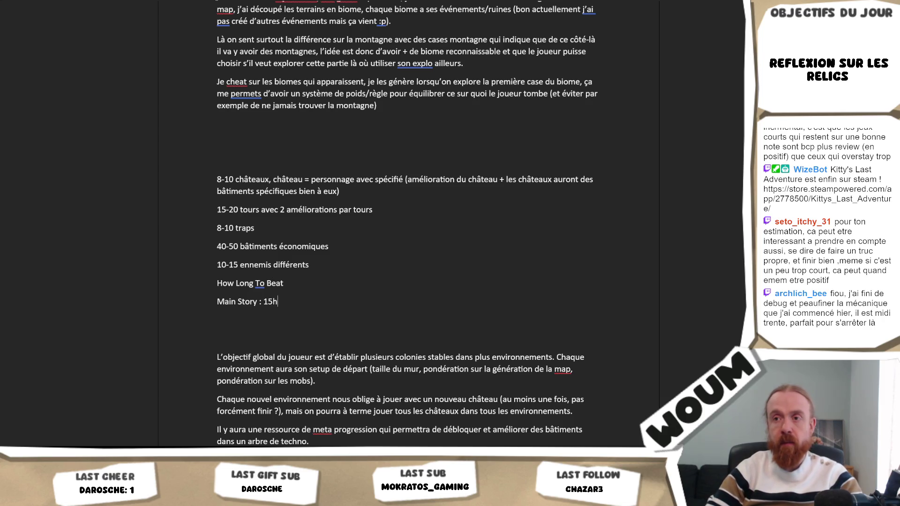
- End the 'Main Story : 15h' line and switch to the HowLongToBeat 007 First Light page
key(Return)
key(alt+Tab)
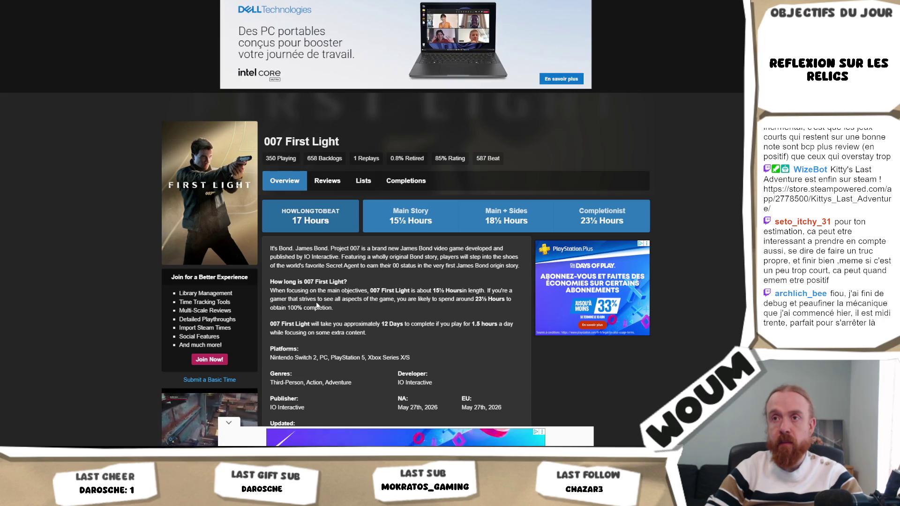
- Check 007 First Light's playtimes with an address-bar calculation while starting the 'Main Story + side :' line
key(alt+Tab)
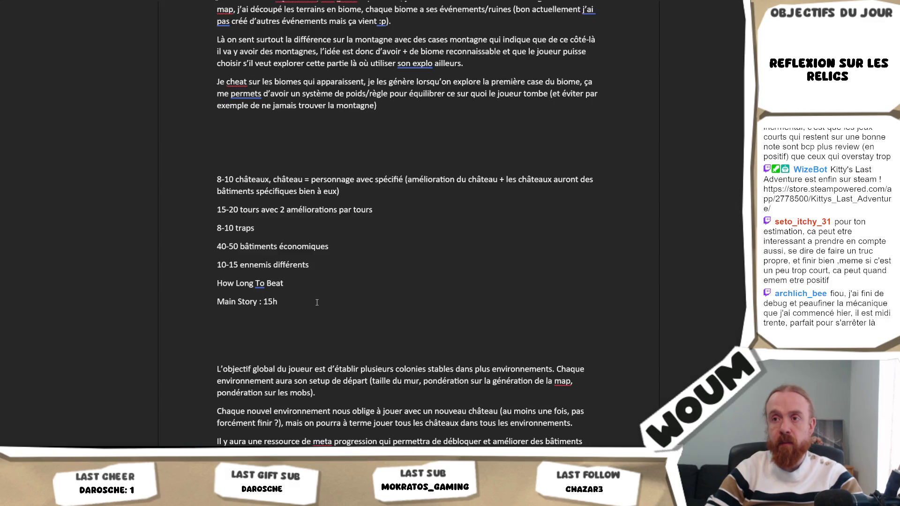
text(Main S)
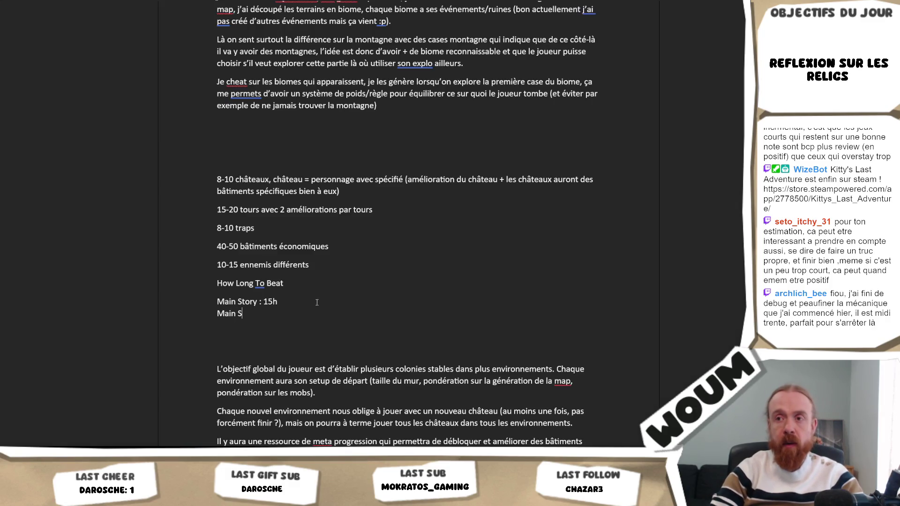
text(tory + side :)
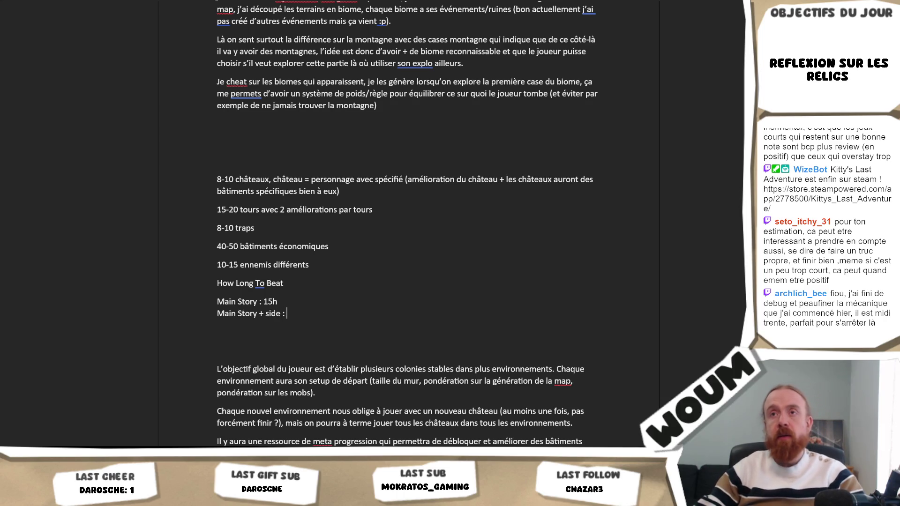
key(alt+Tab)
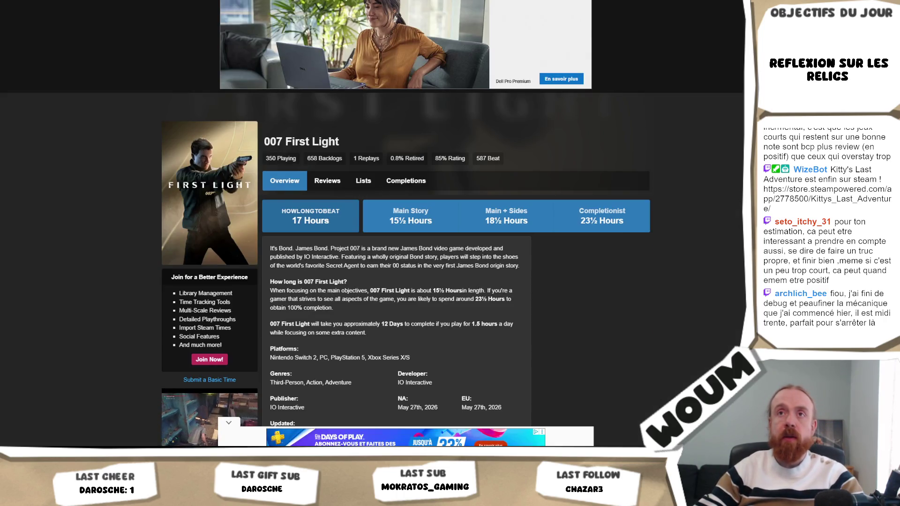
key(ctrl+l)
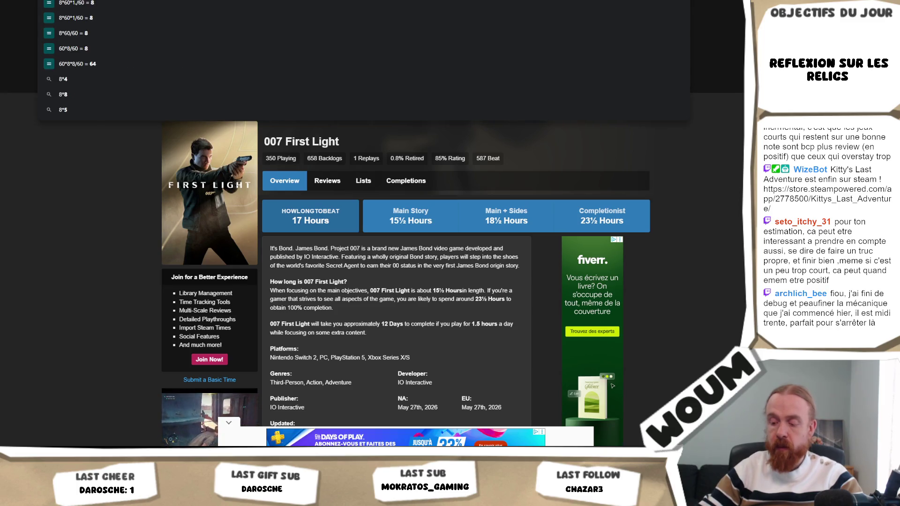
text(5)
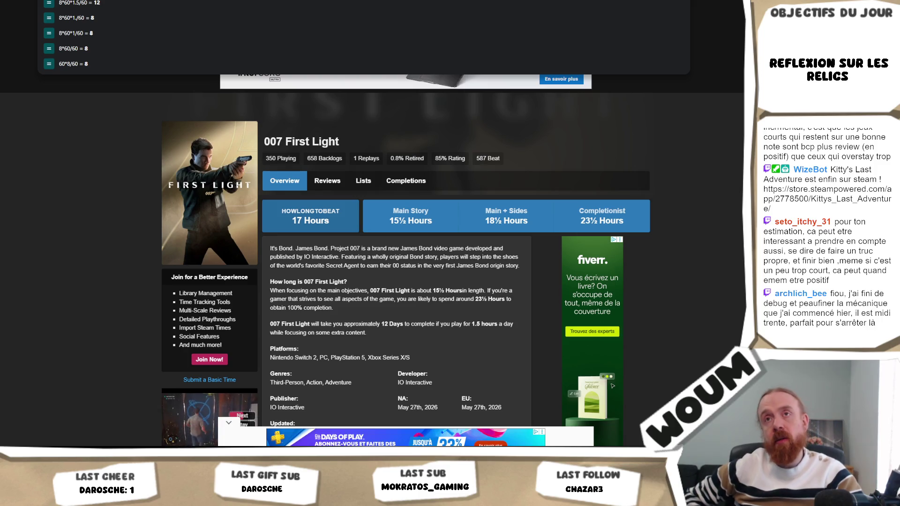
key(alt+Tab)
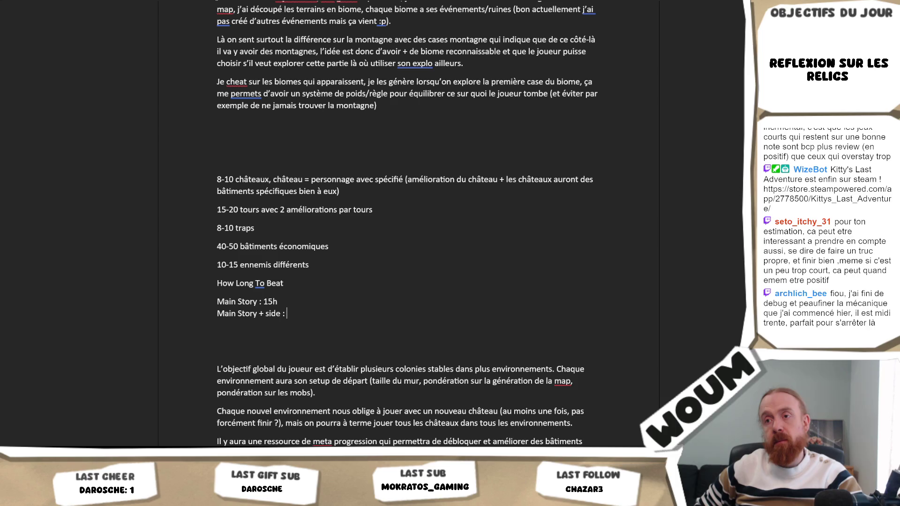
key(alt+Tab)
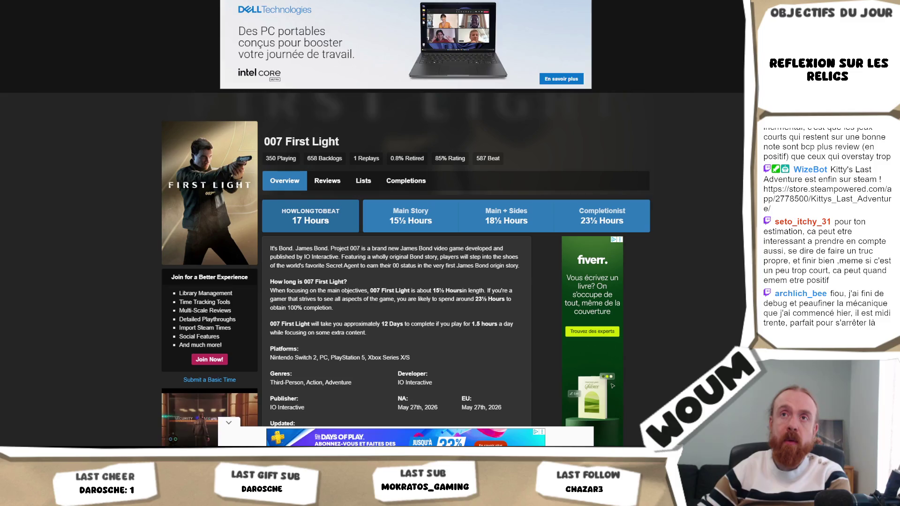
key(alt+space)
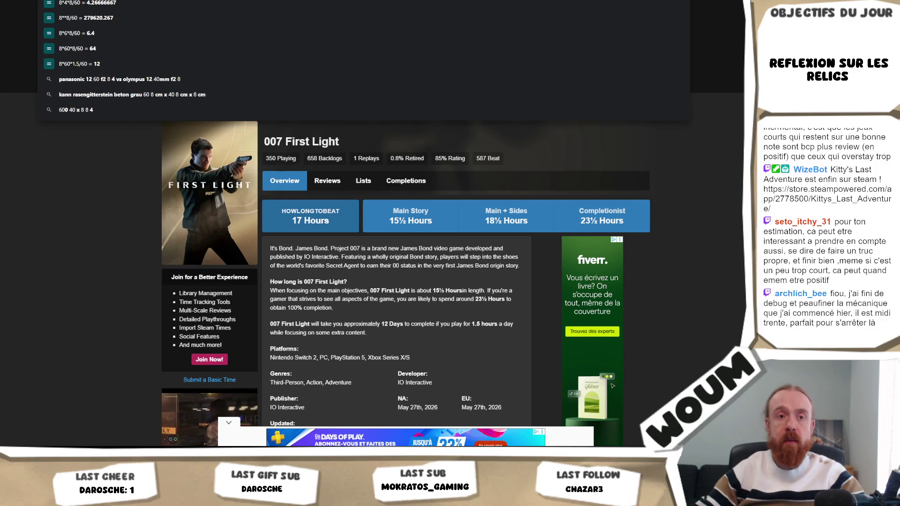
key(alt+Tab)
text(40h)
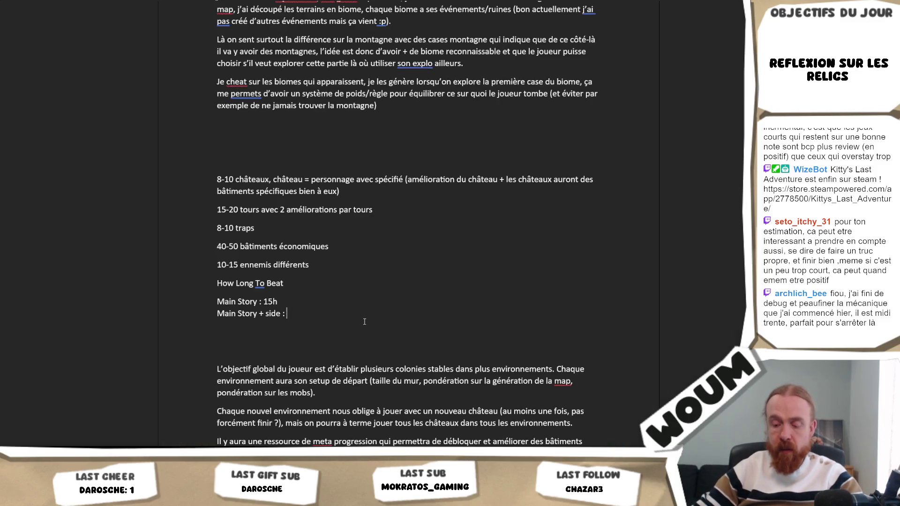
- Set 'Main Story + side' to 40h and note one-castle-per-world versus every-castle finish conditions
click(279, 301)
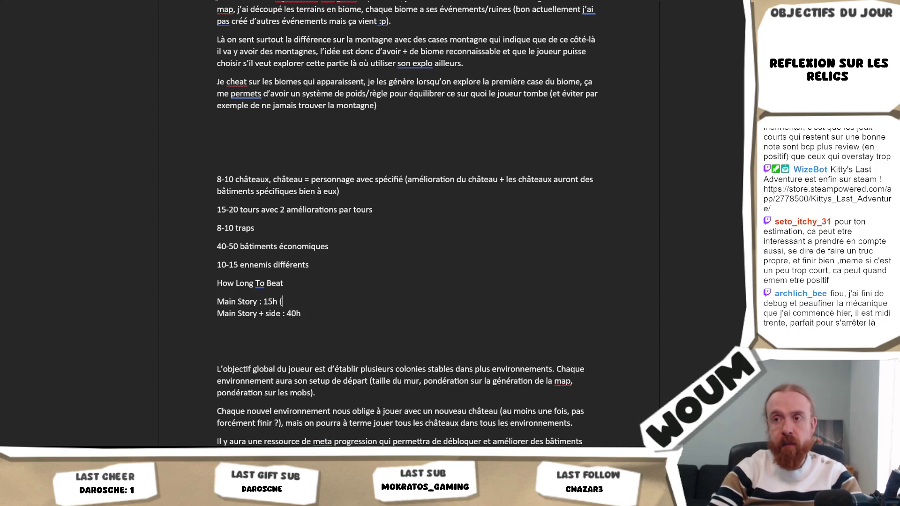
text((Finish w)
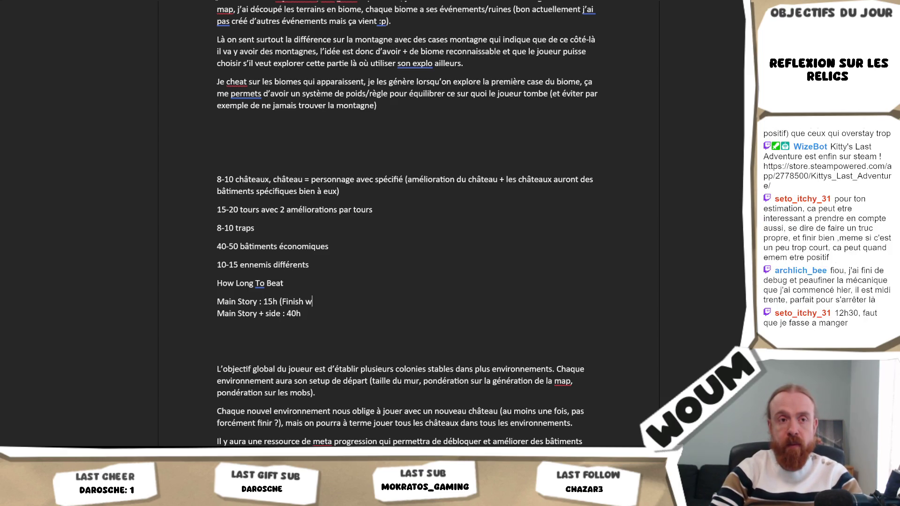
text(ith )
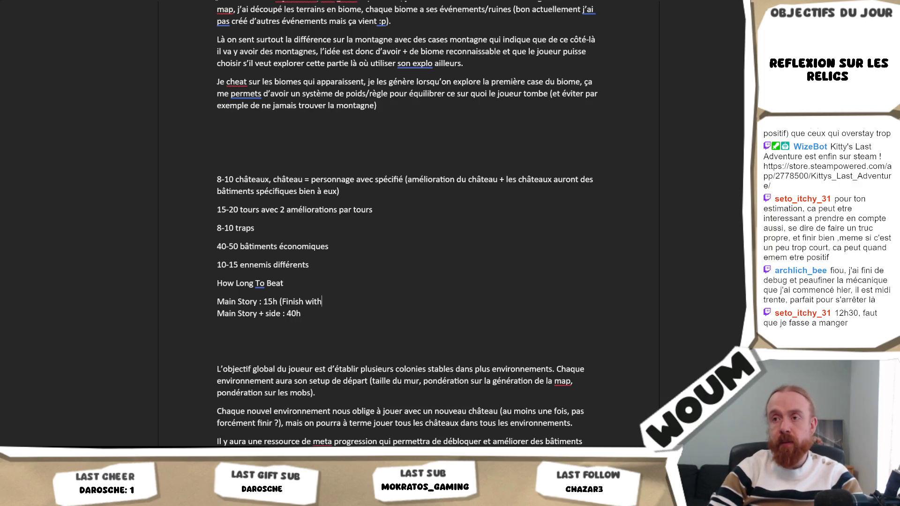
text(only)
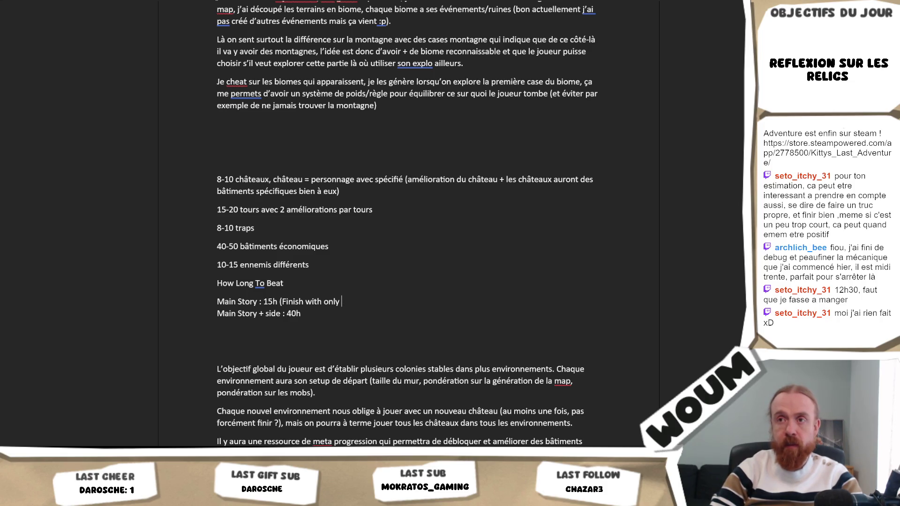
text(1 cas)
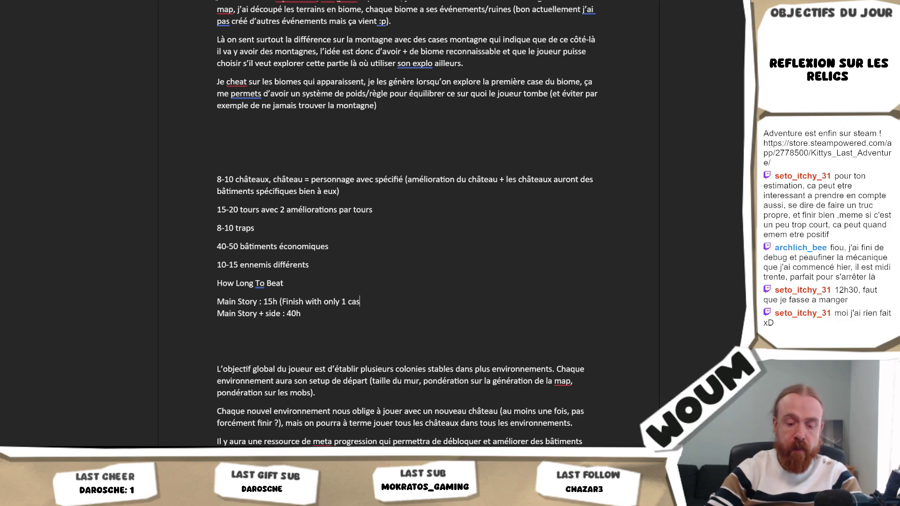
text(tle each )
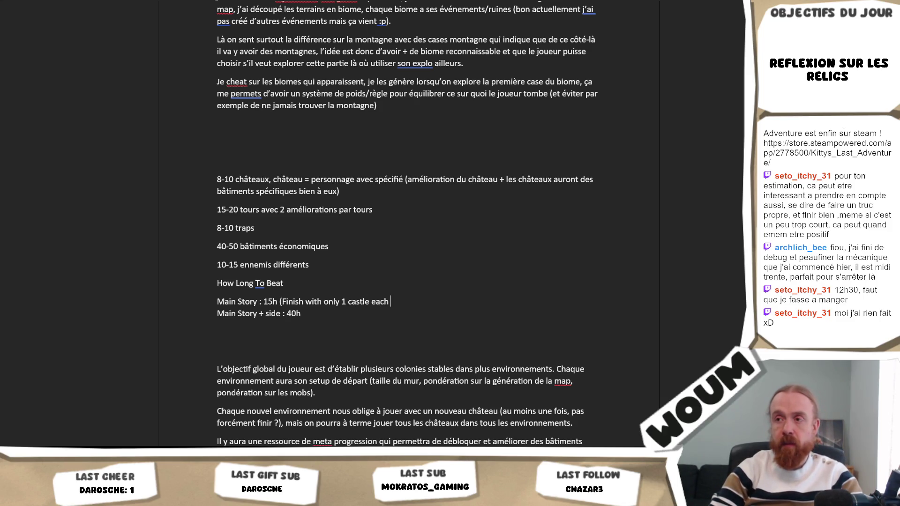
text(world) Main)
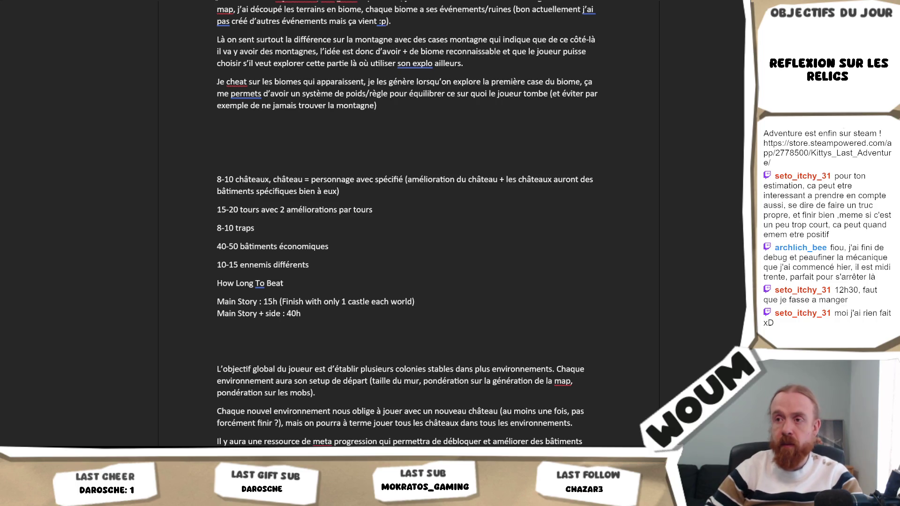
text( Story + side : 40h (F)
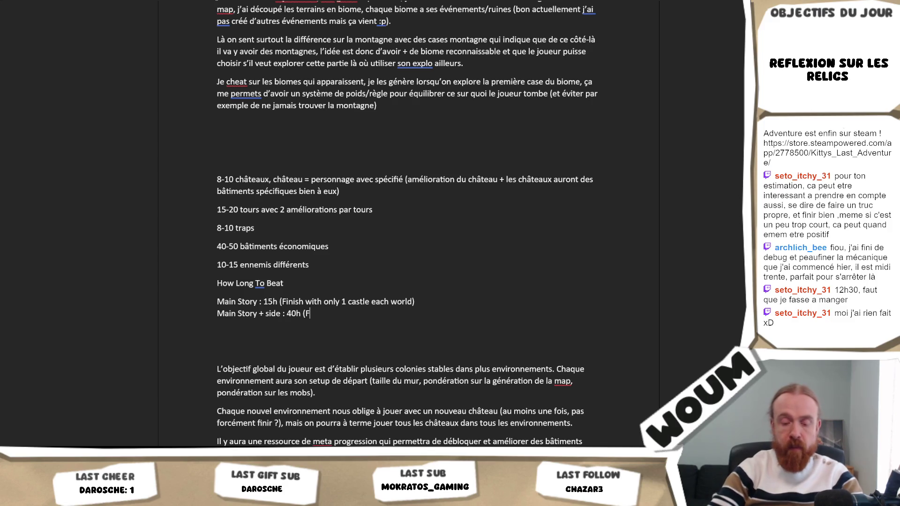
text(inish with )
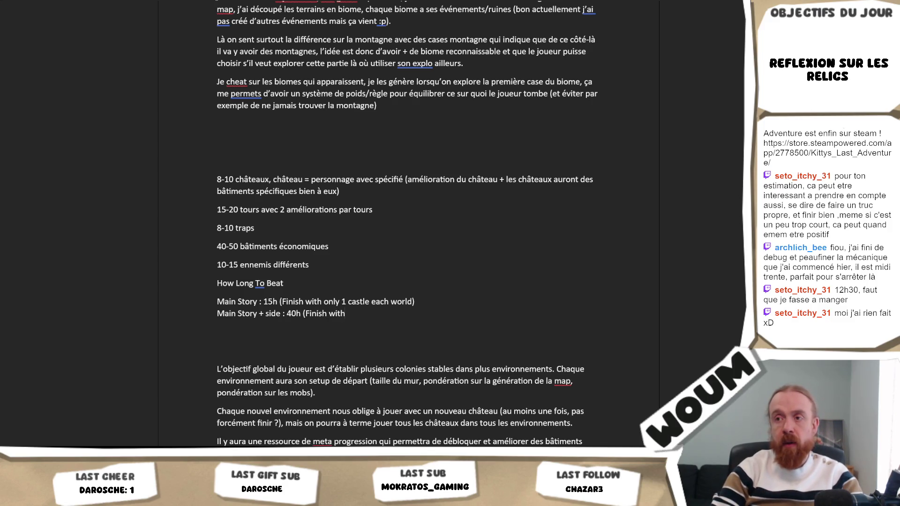
text(every )
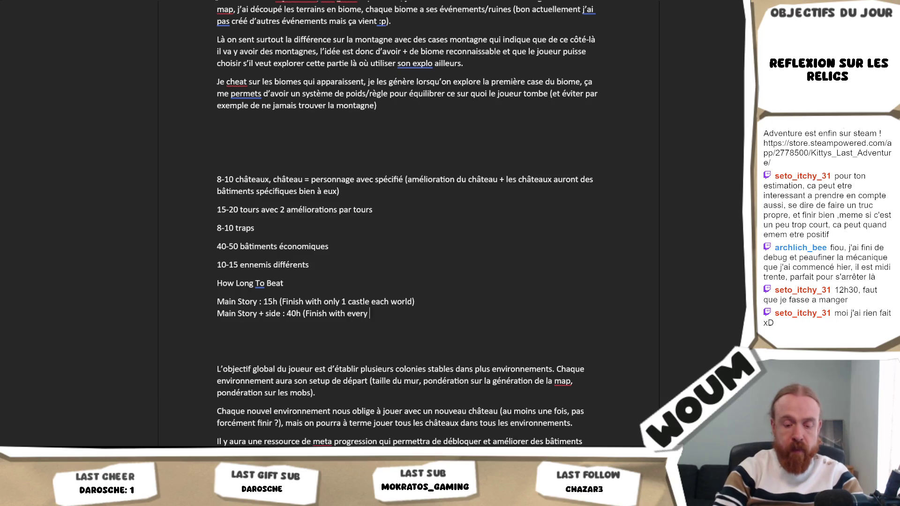
text(castle every envi)
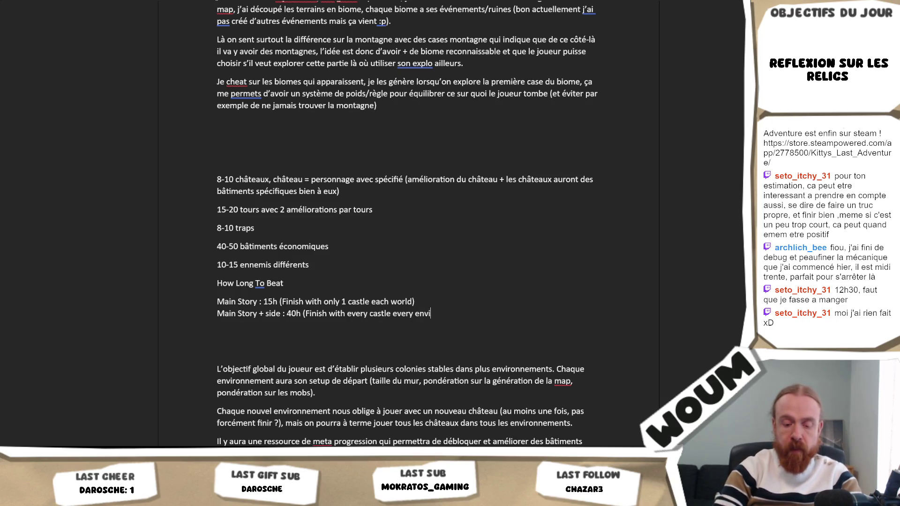
text(ronement))
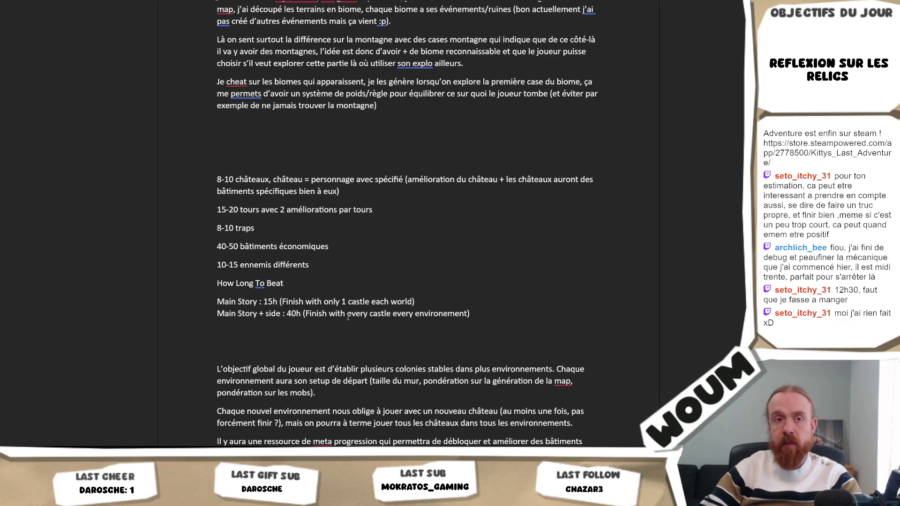
- Add a 'Completionist: ??? (Difficulty settings)' line within the playtime block
key(Return)
text(Co)
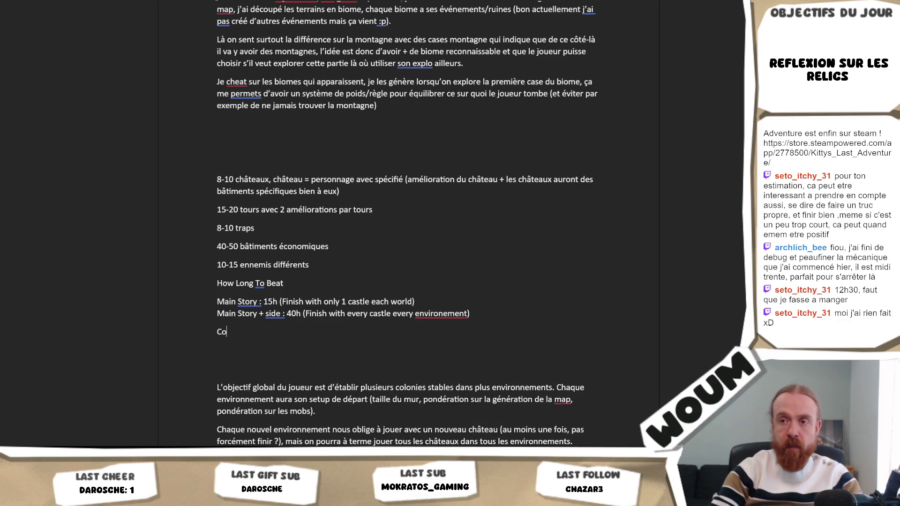
text(mp)
key(BackSpace)
key(BackSpace)
key(BackSpace)
key(BackSpace)
key(BackSpace)
key(shift+Return)
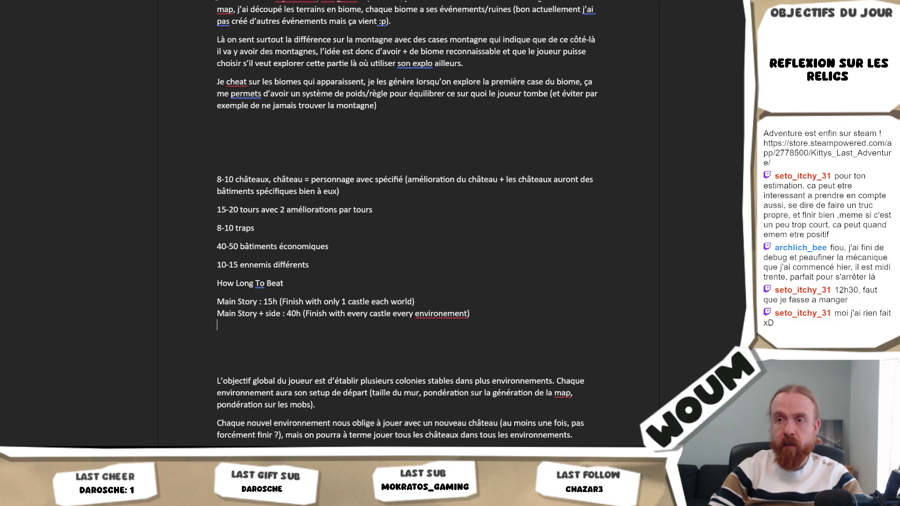
text(Completi)
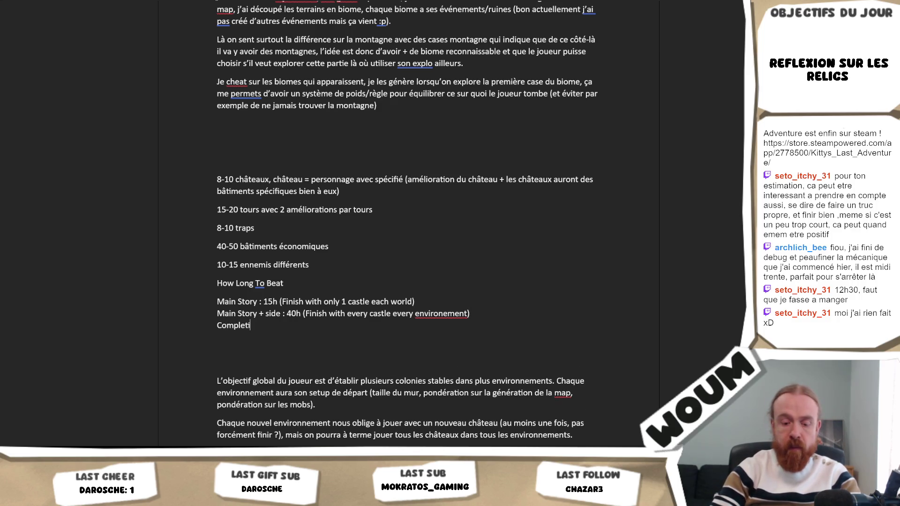
text(onist : )
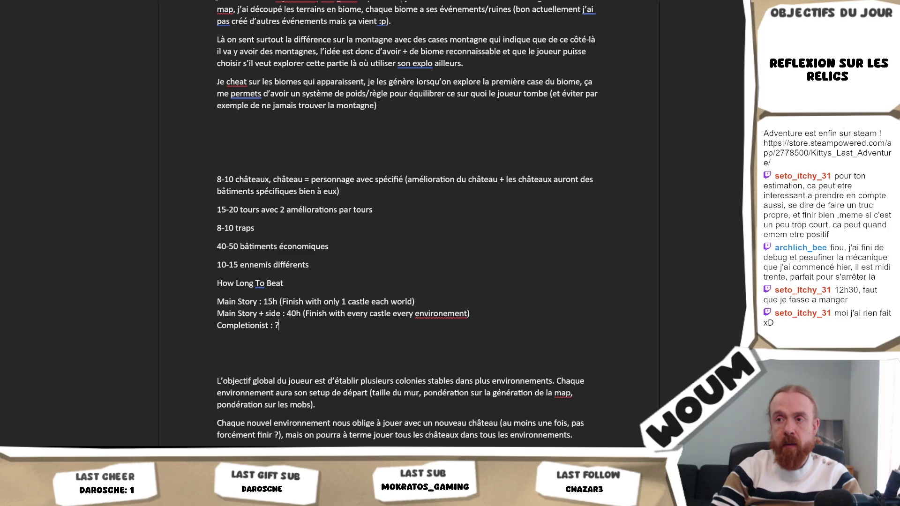
text(??? ()
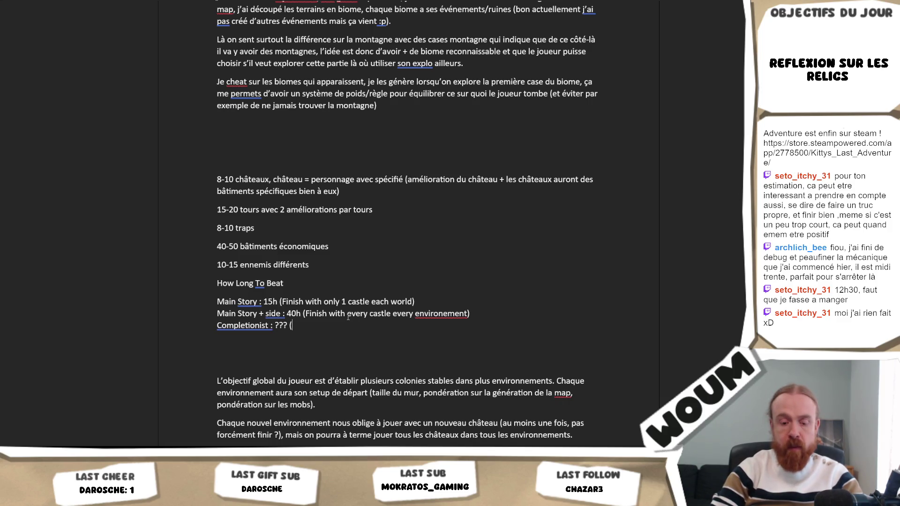
text(Difficulty setti)
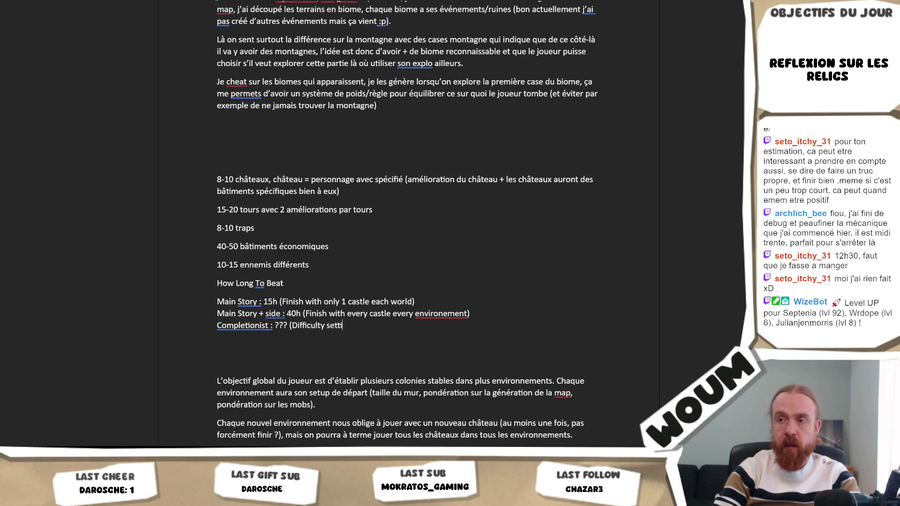
text(ngs))
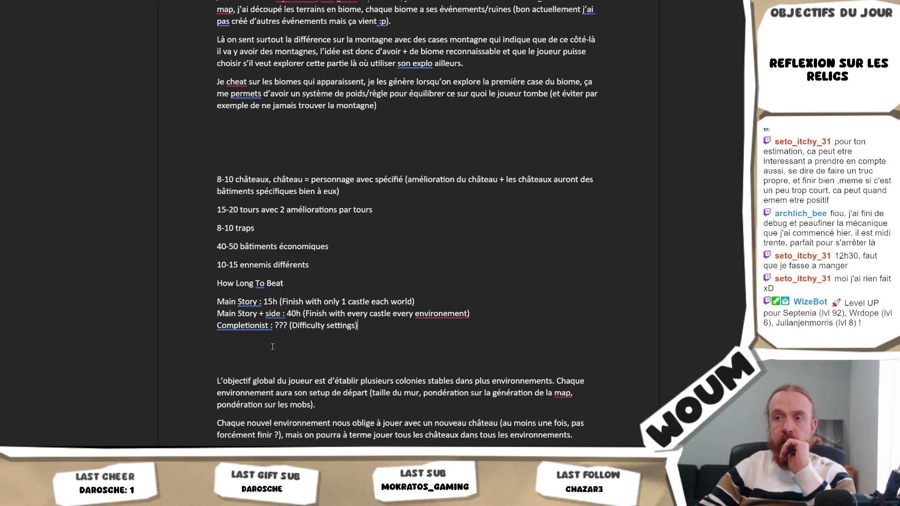
- Remove the spaces before the three colons and correct 'environement' to 'environment'
click(275, 326)
key(Left)
key(BackSpace)
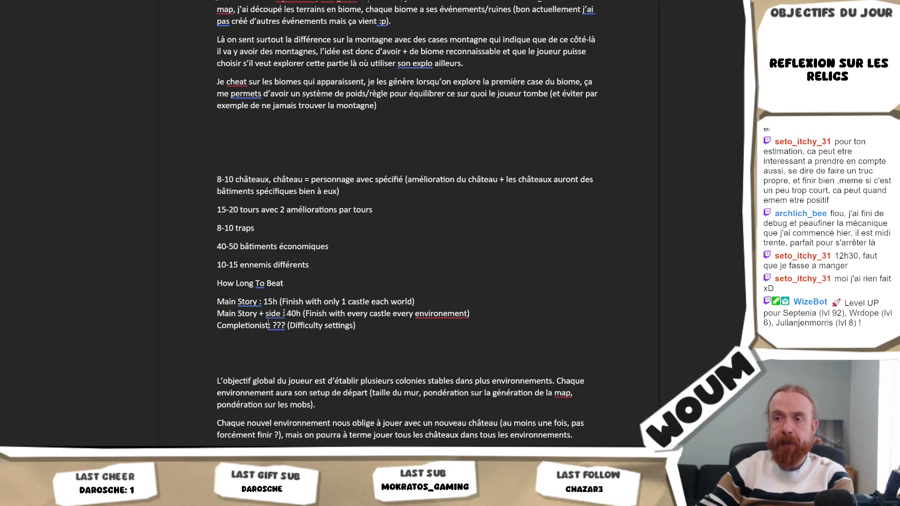
key(BackSpace)
click(260, 302)
key(BackSpace)
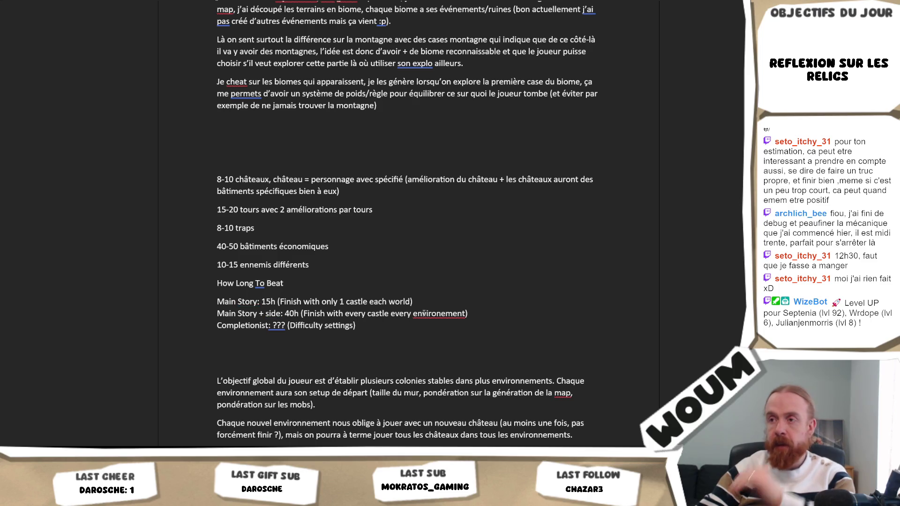
right_click(437, 313)
click(430, 325)
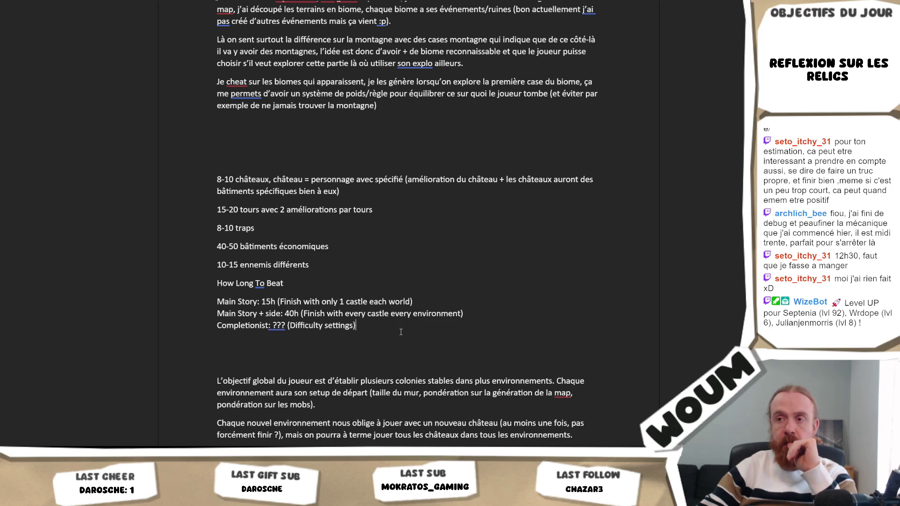
scroll(398, 336, down, 3)
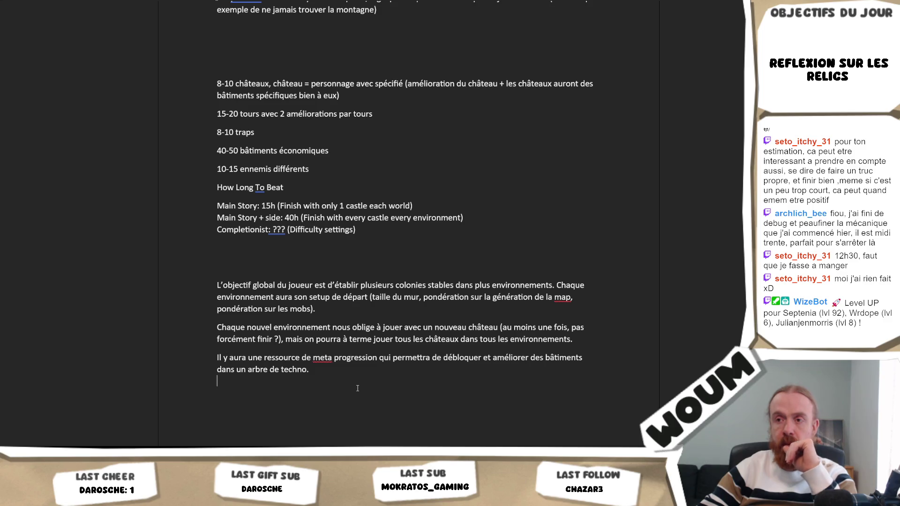
- Begin an interactions remark right after 'dans un arbre de techno.'
click(333, 381)
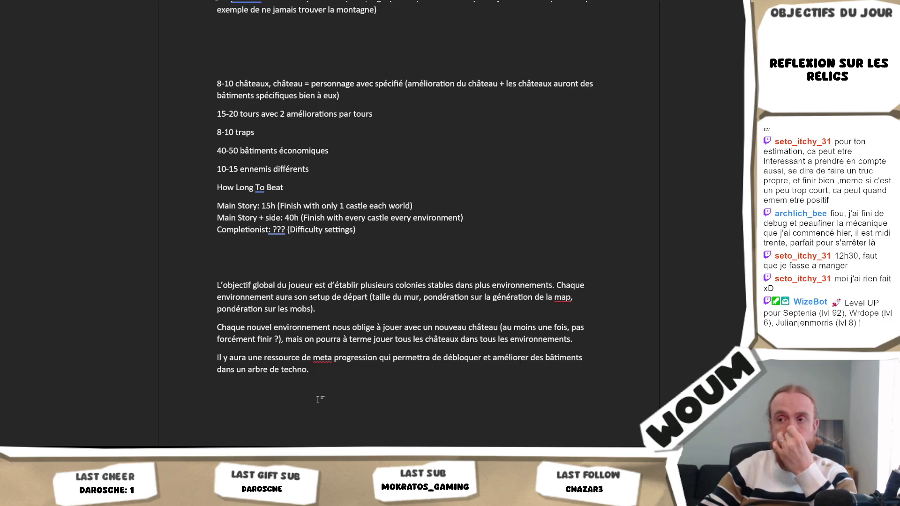
click(327, 372)
text(Ca)
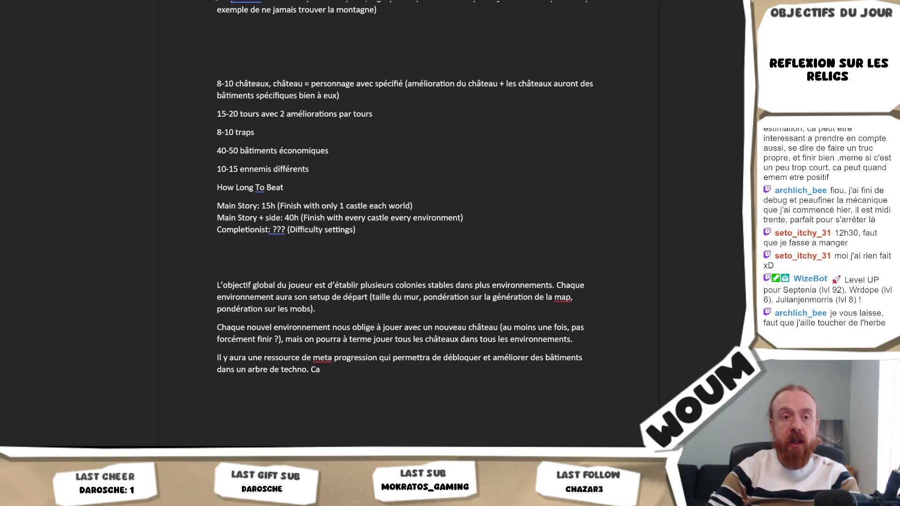
text( d)
key(BackSpace)
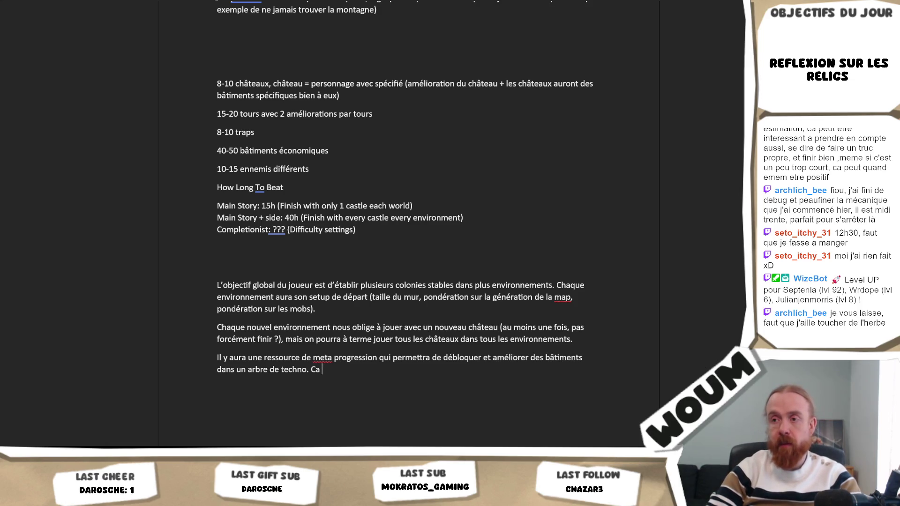
text(permettr)
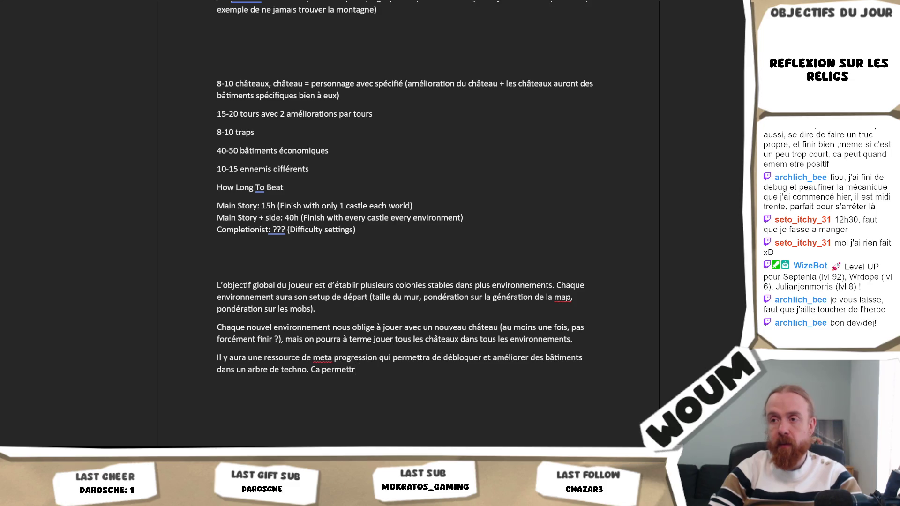
text( d'ajo)
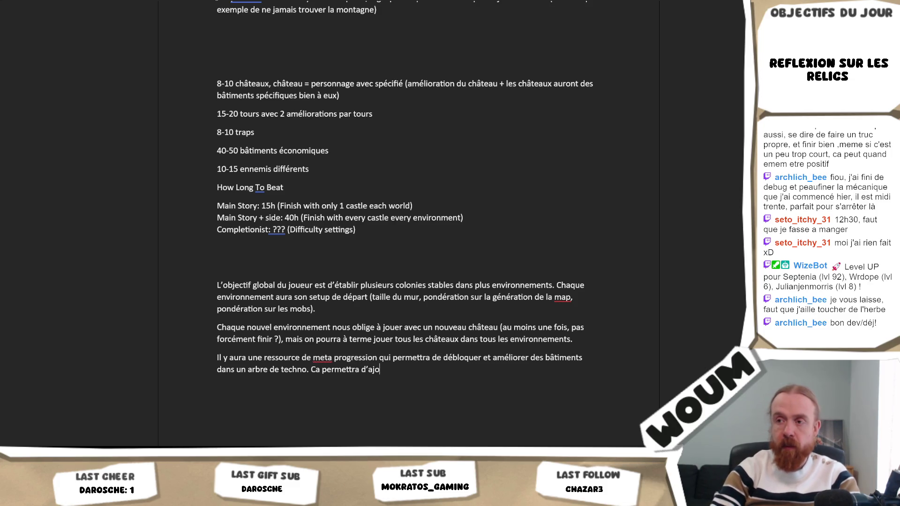
text(uter des intére)
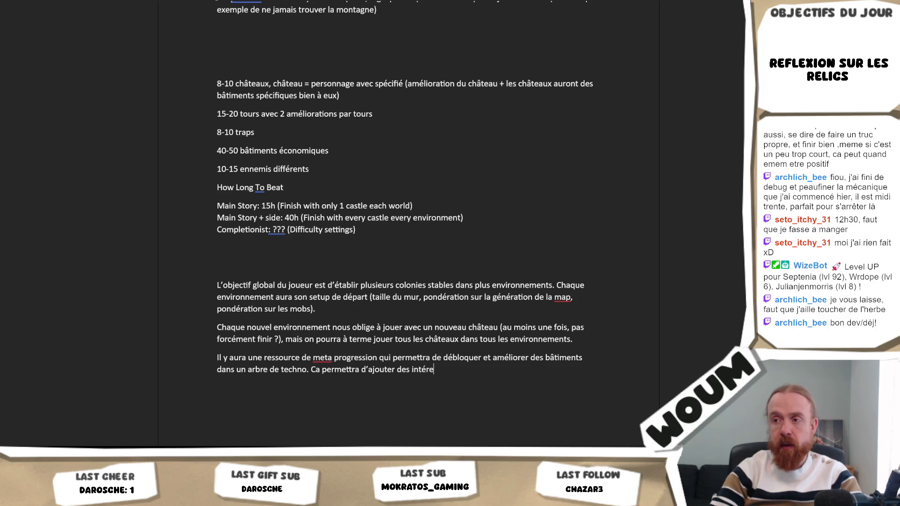
key(BackSpace)
text(actions entre)
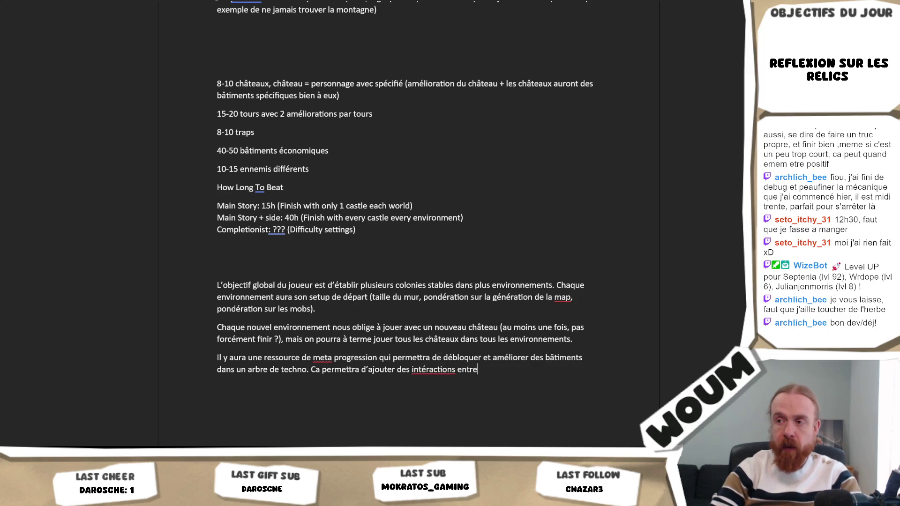
text( les bâtimen)
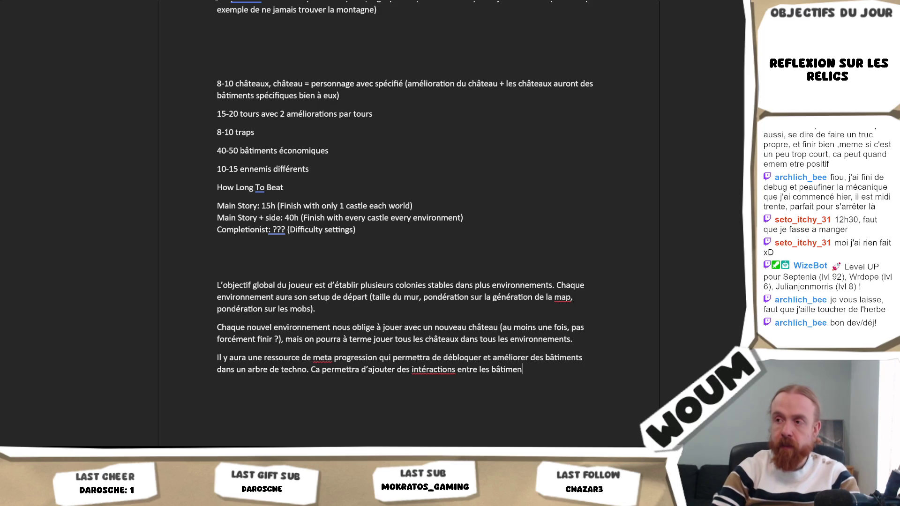
text(ts, type,)
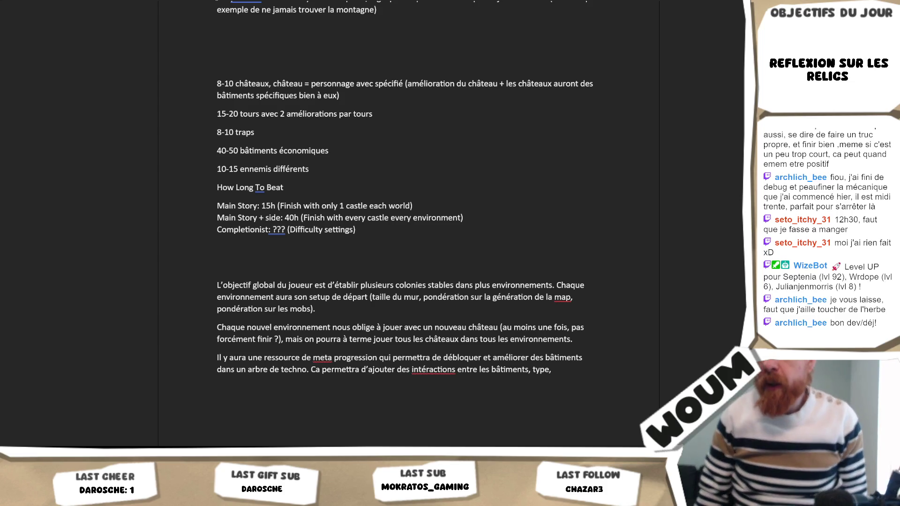
- Delete that unfinished remark, add 'A voir exactement' beneath and a blank line above the paragraph
click(310, 369)
key(shift+End)
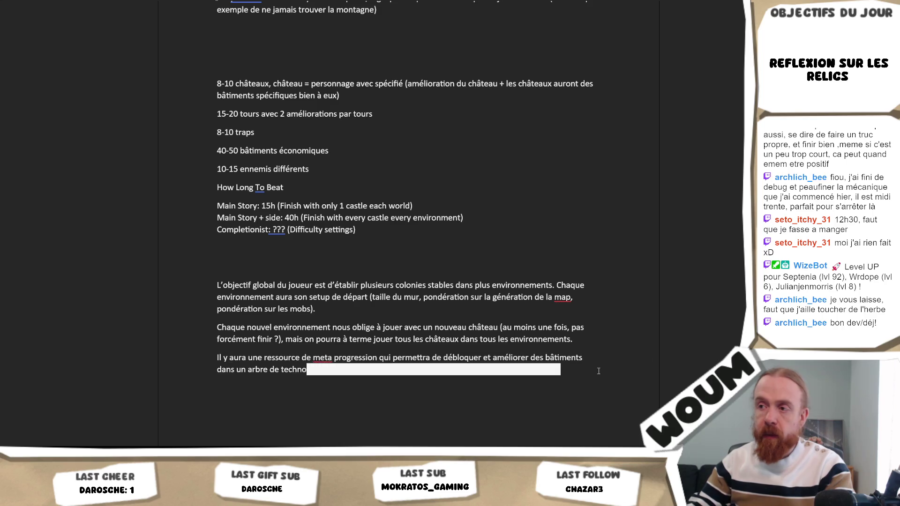
key(Delete)
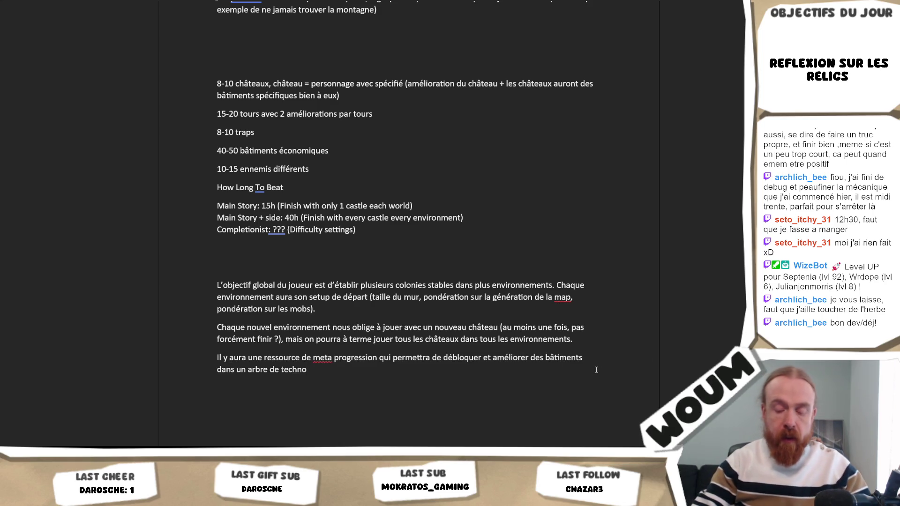
text(.A voir exac)
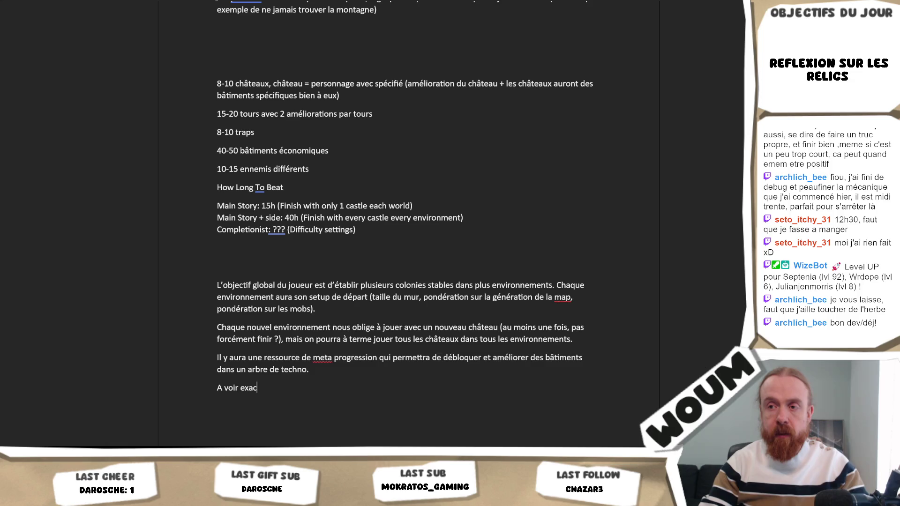
text(tement)
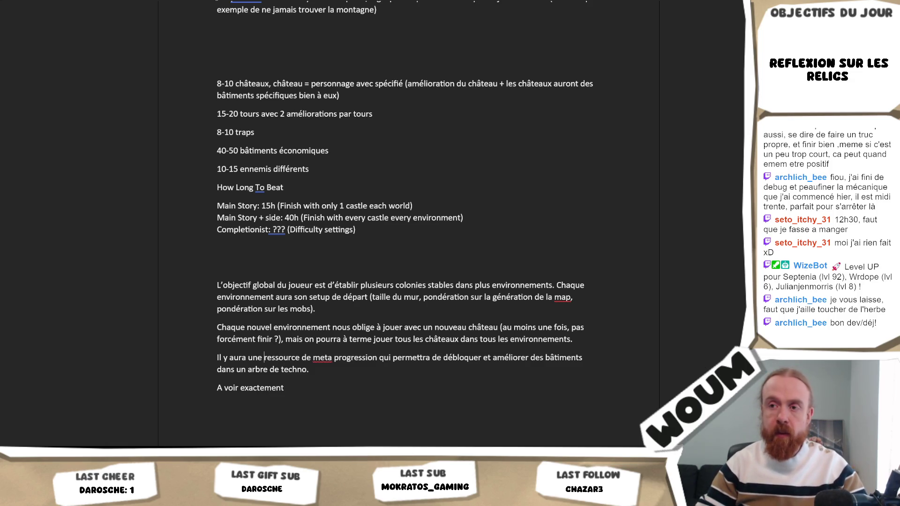
key(Return)
- Write the note about gradually introducing buildings, fixing 'Meta' and 'serait de' as typed
key(Up)
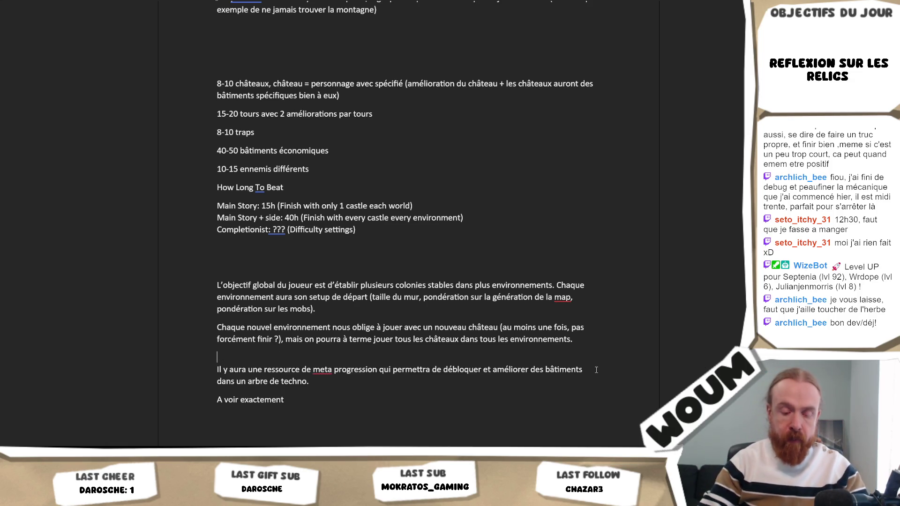
text(Mta progression)
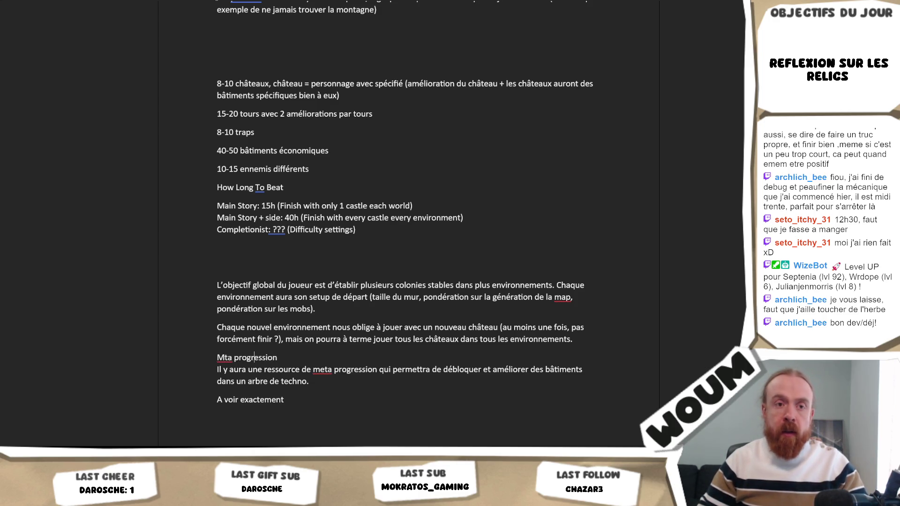
click(225, 357)
text(ent )
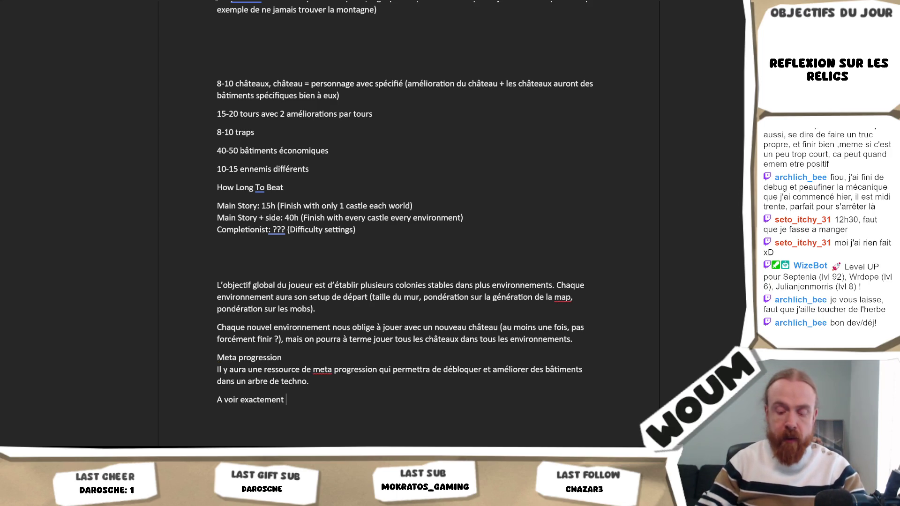
text(comment ça sera )
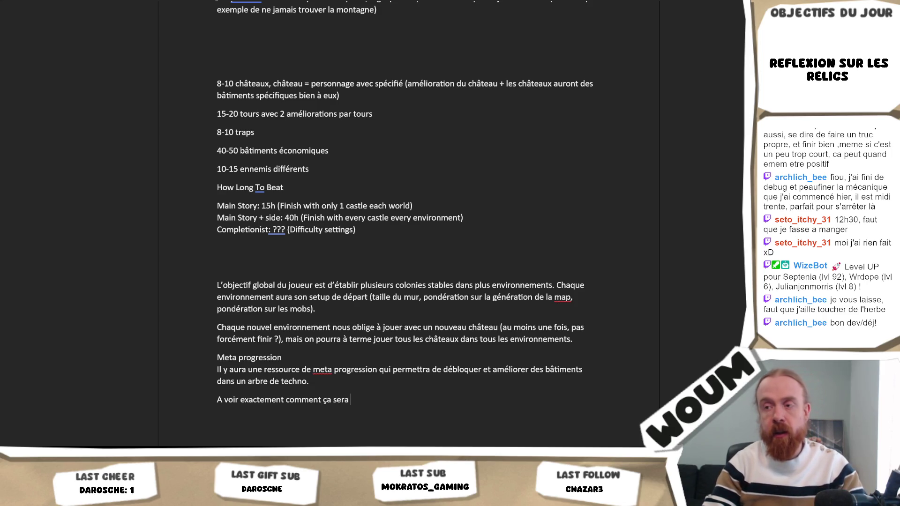
text(fait, mais)
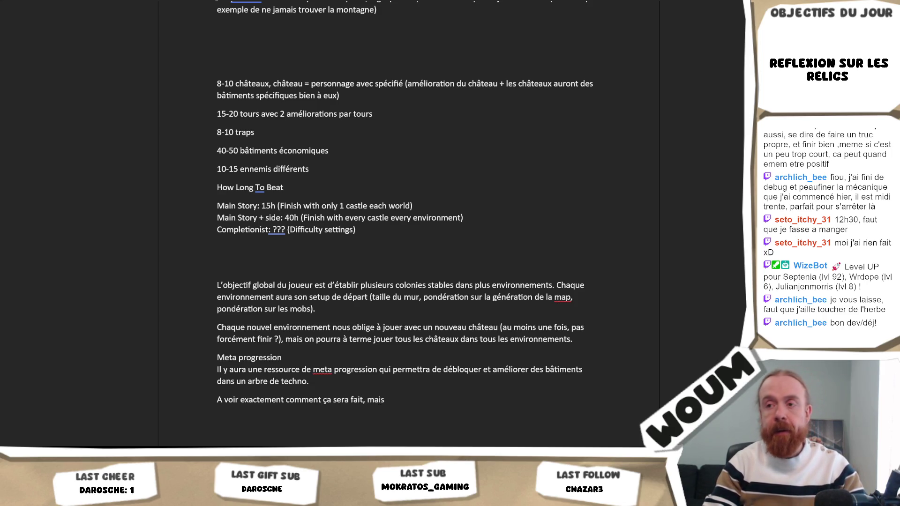
text( l’idée)
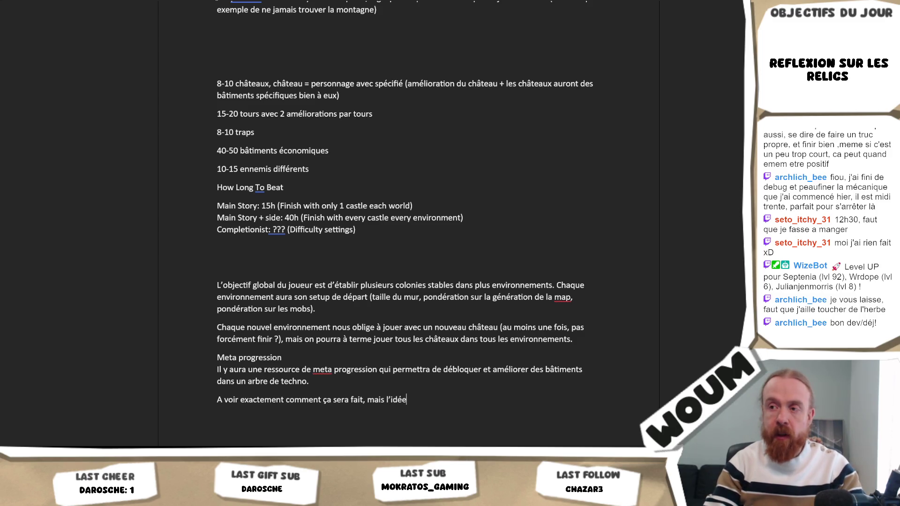
text( serait de )
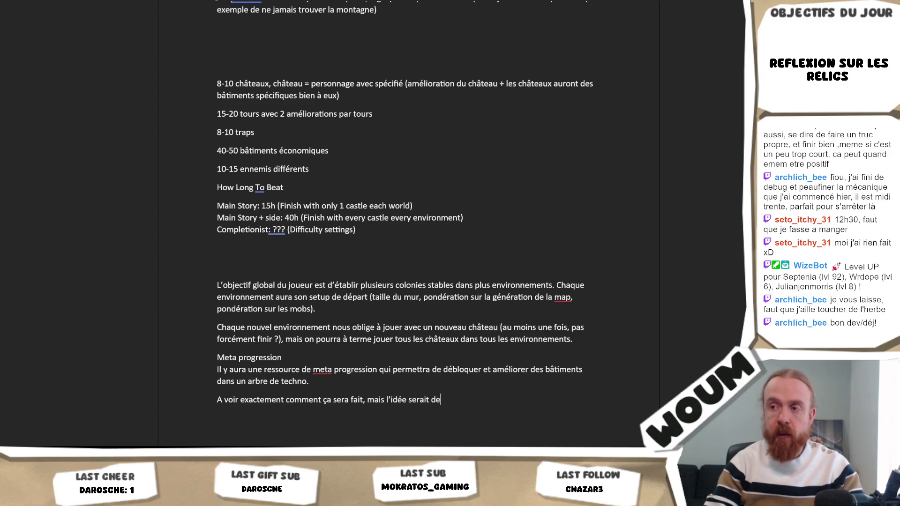
text(pa)
key(BackSpace)
key(BackSpace)
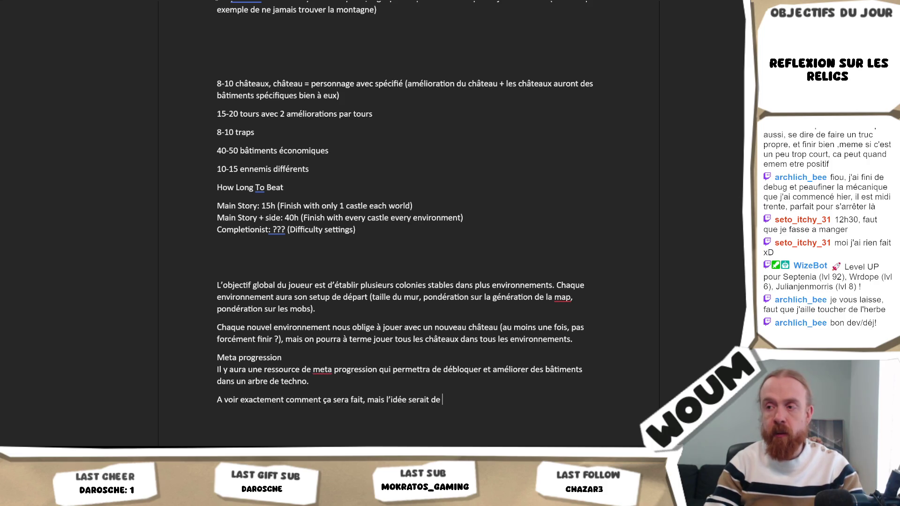
key(BackSpace)
text('introduire)
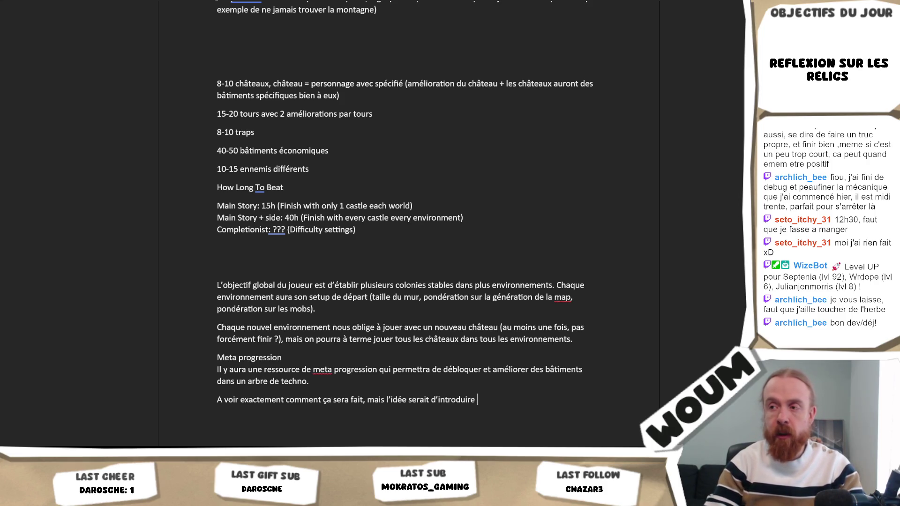
text( les différents )
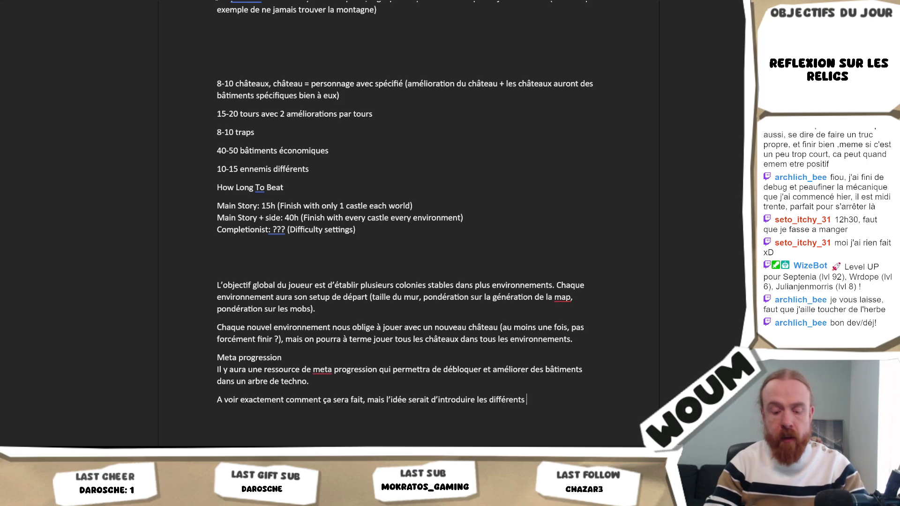
text(bâtiments/m)
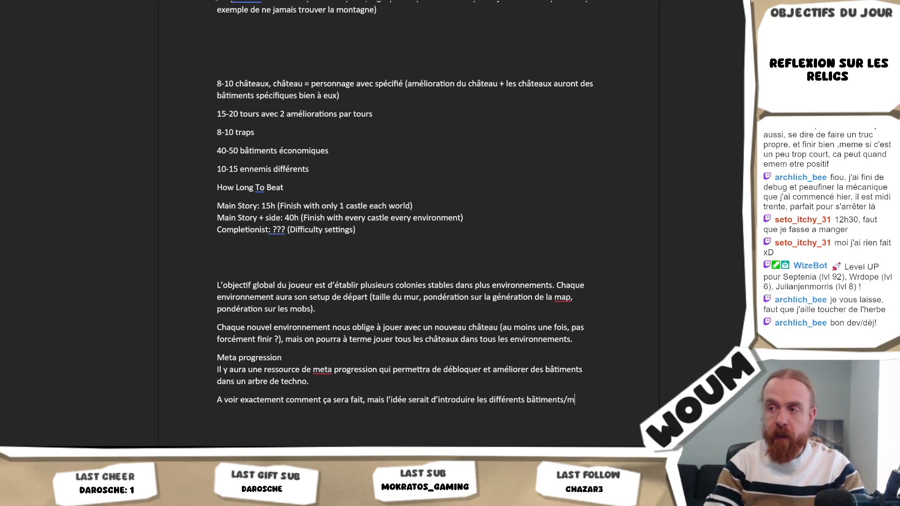
text(écaniques petit à)
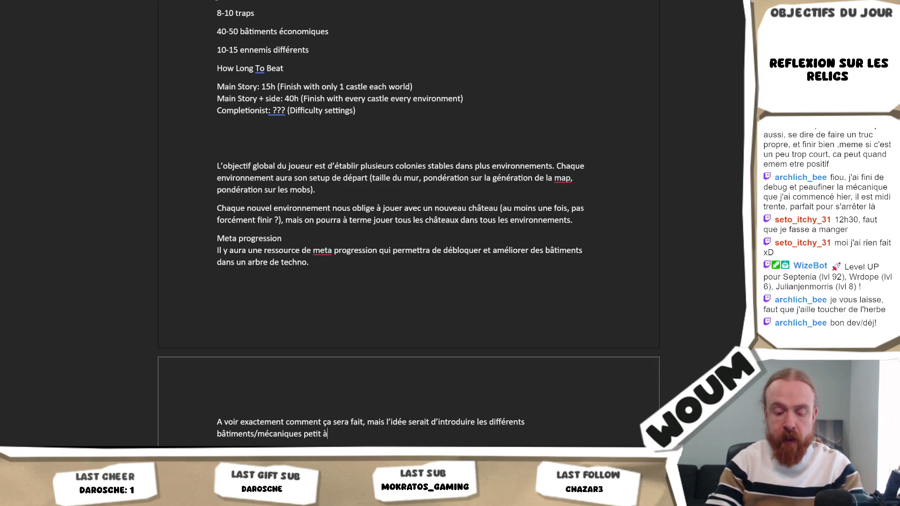
text( petit et )
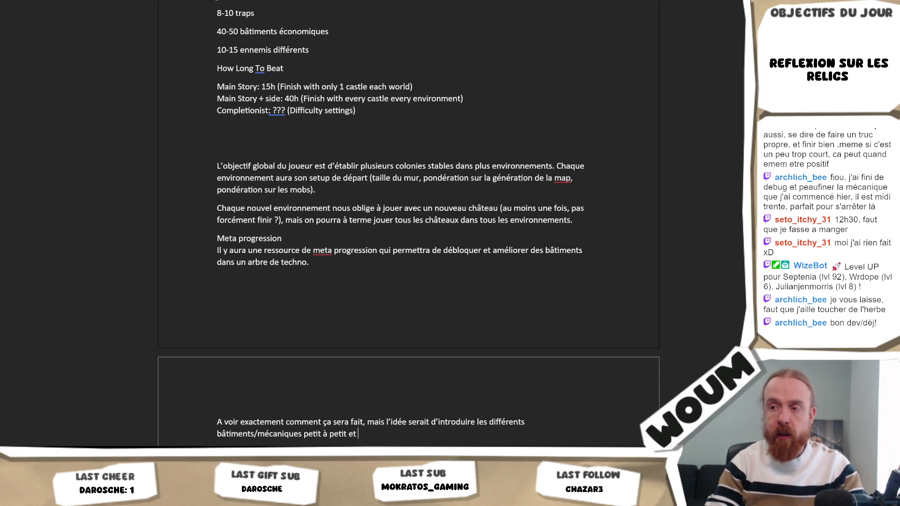
text(de )
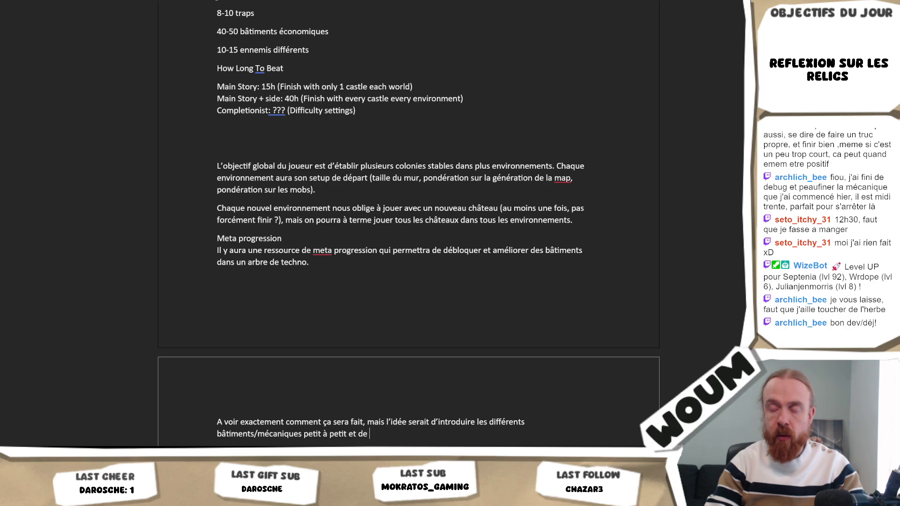
text(rajouter le)
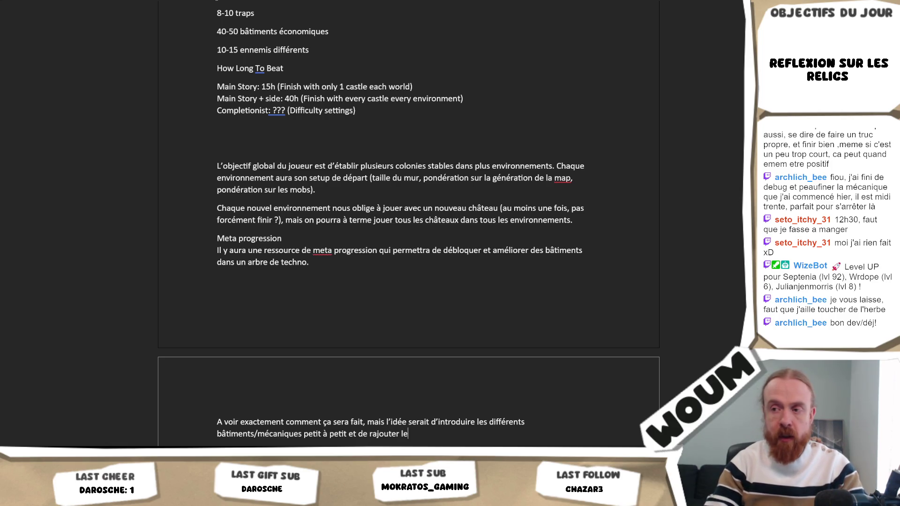
text(s intéractions)
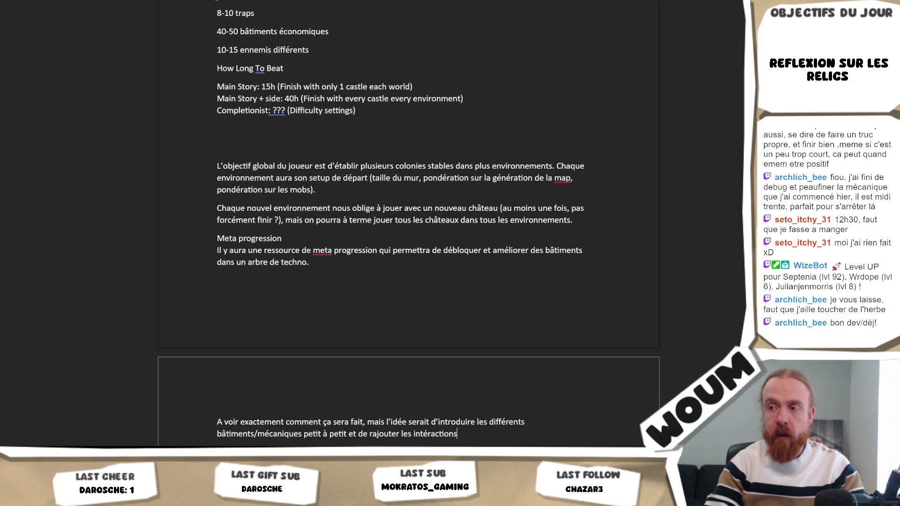
text( entre bât)
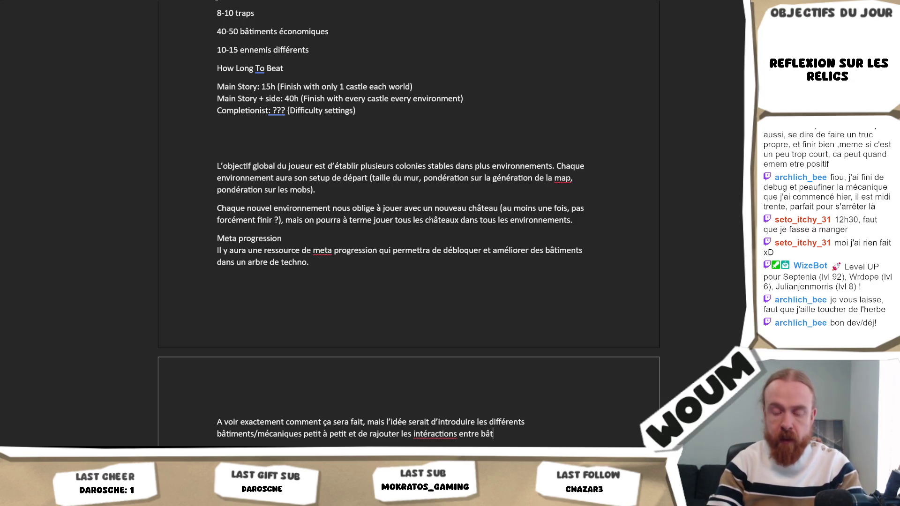
text(iments en sup)
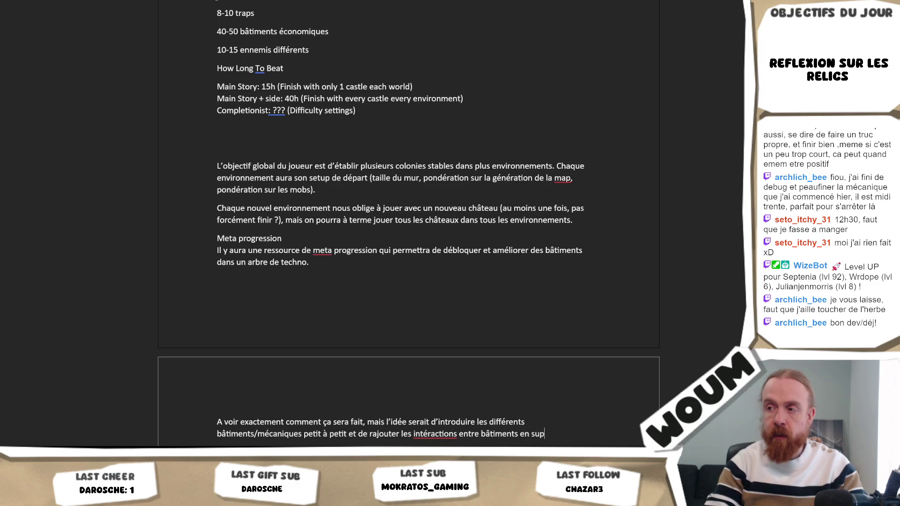
text(plément par l)
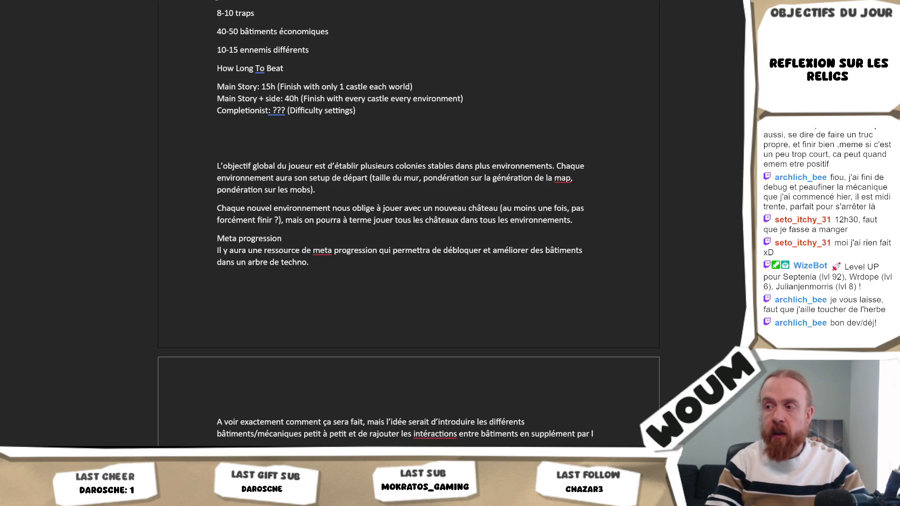
text(à.)
- Add the castle-adjacent house bonus example and accept the corrections 'interactions' and 'construit'
key(Return)
text(Par e)
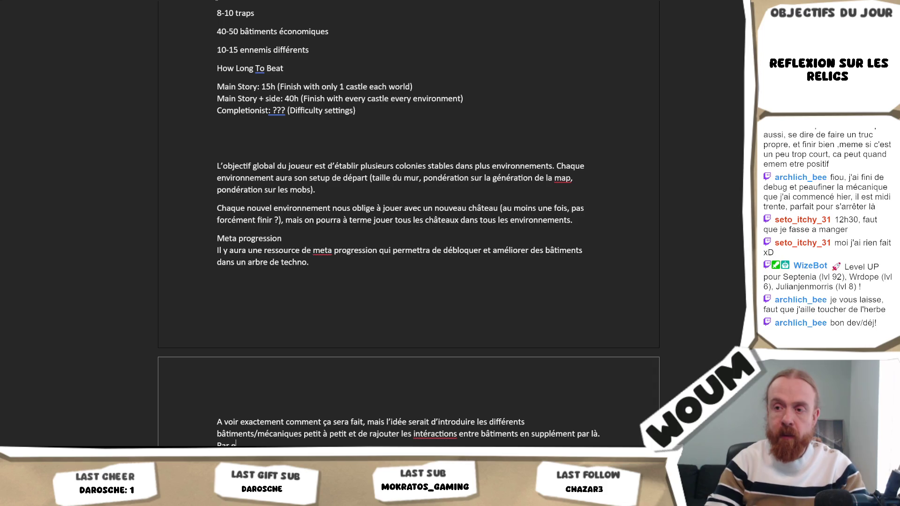
text(xemple, la maison qui)
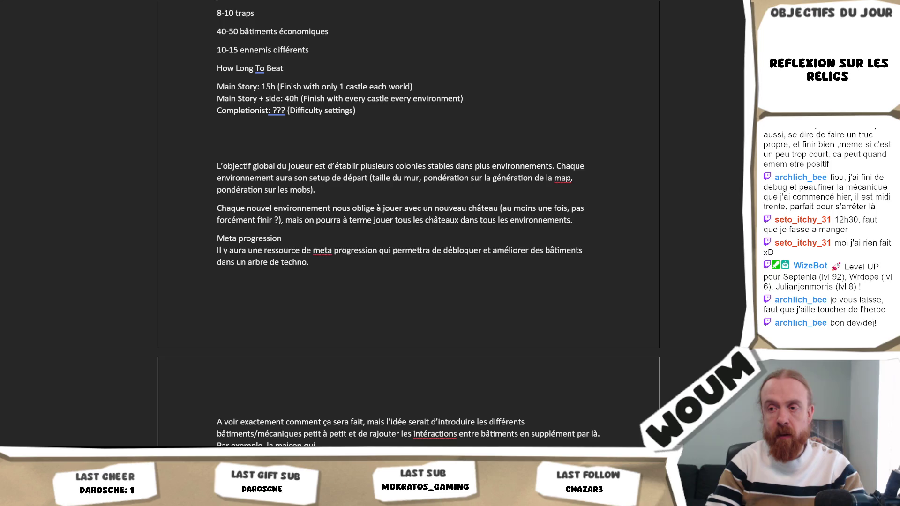
text( a un bo)
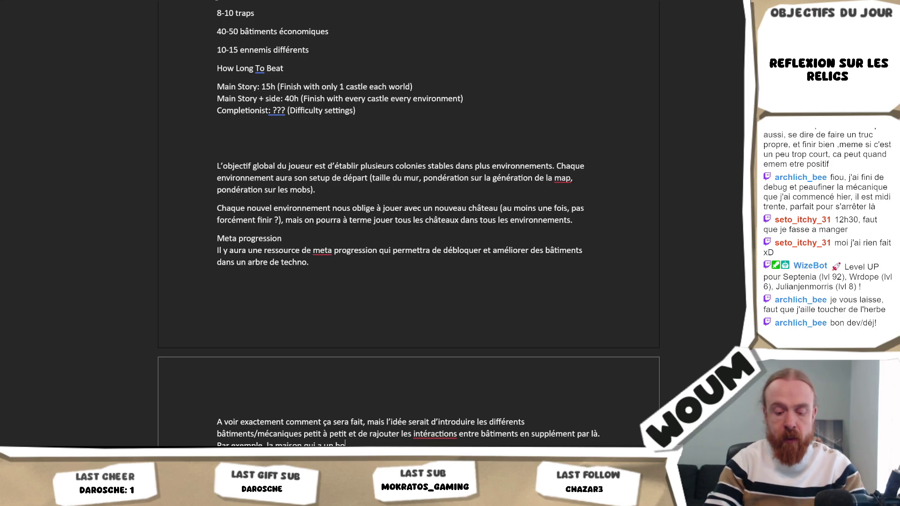
text(nus si const)
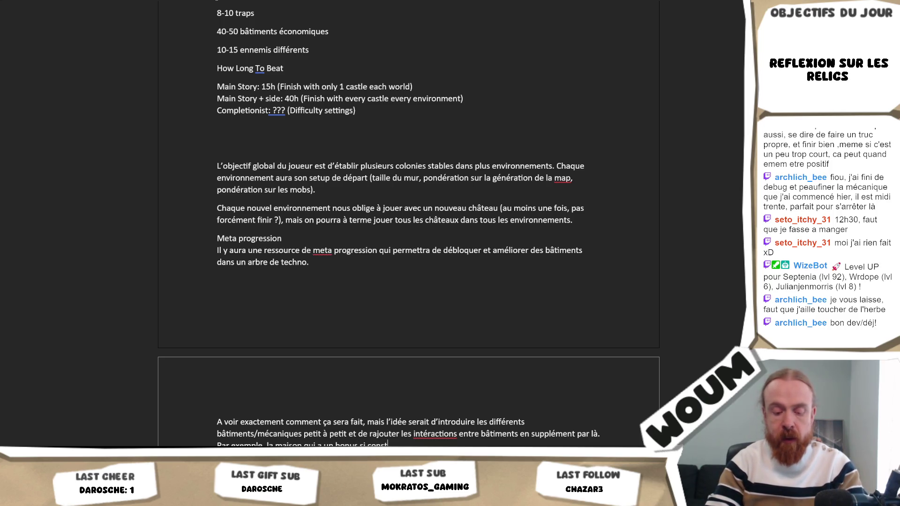
text(ruite autour d)
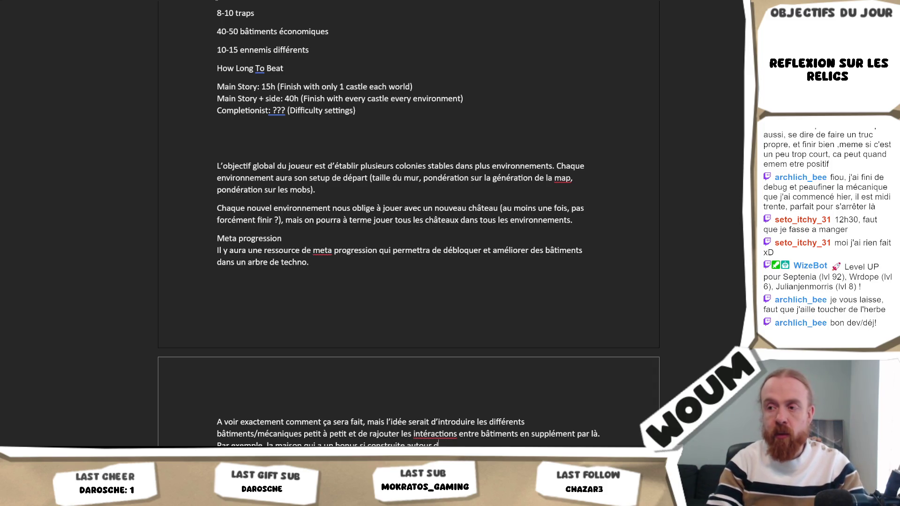
text(u château,)
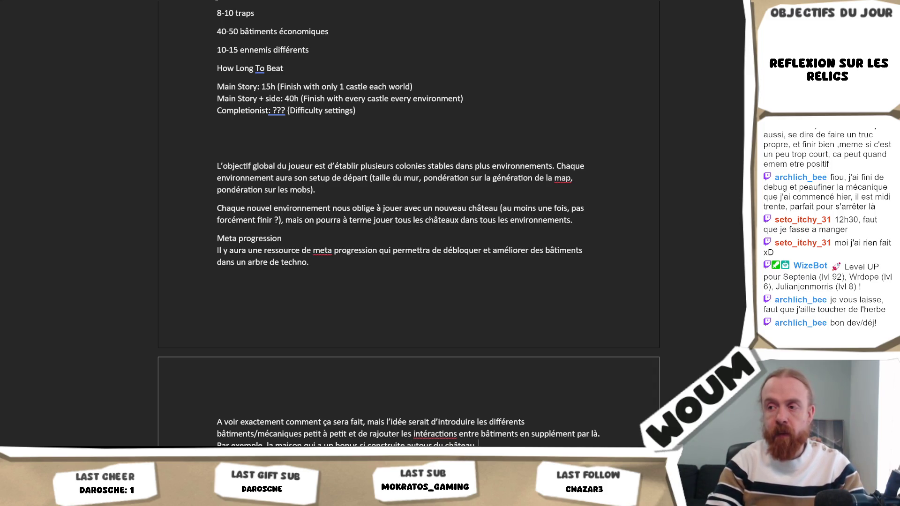
text( venir)
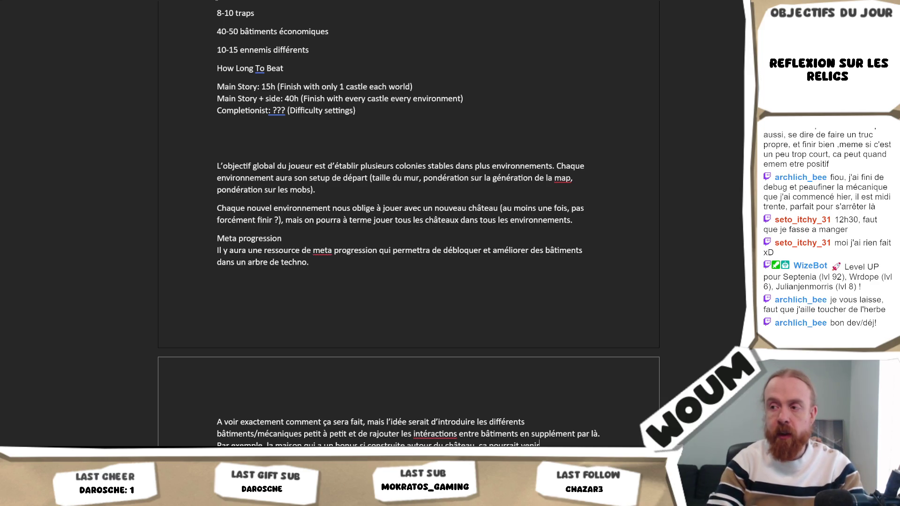
text( avec de la me)
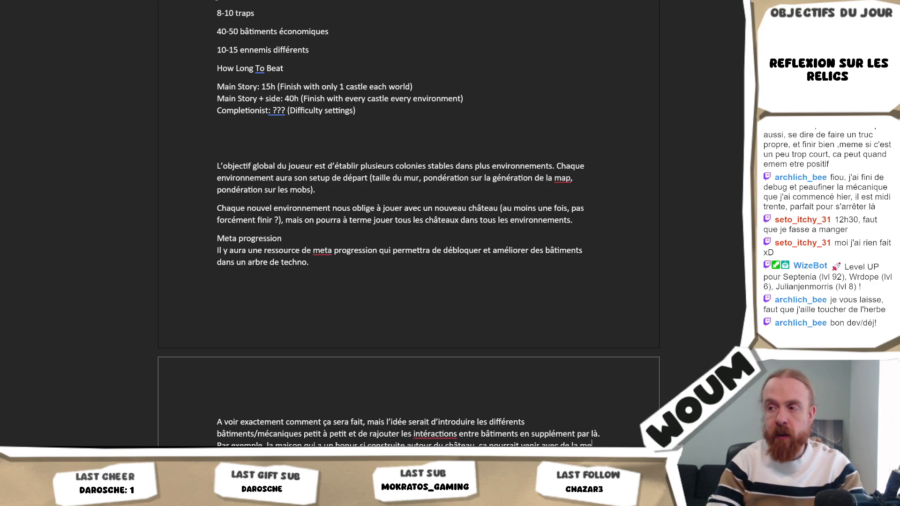
text(ta progression)
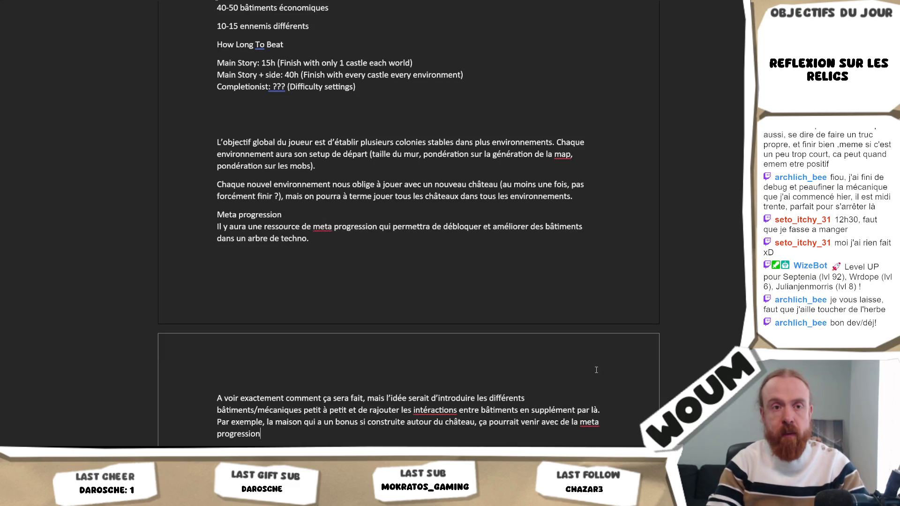
text(.)
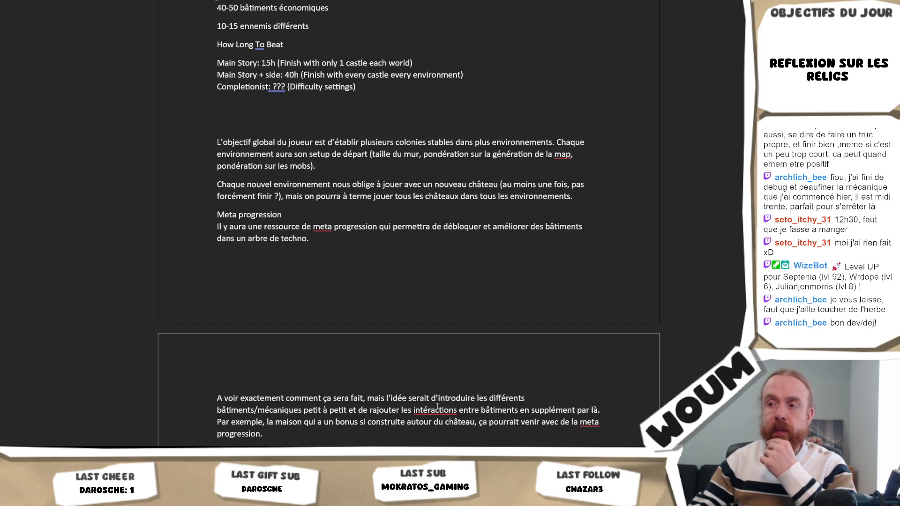
right_click(437, 410)
click(420, 292)
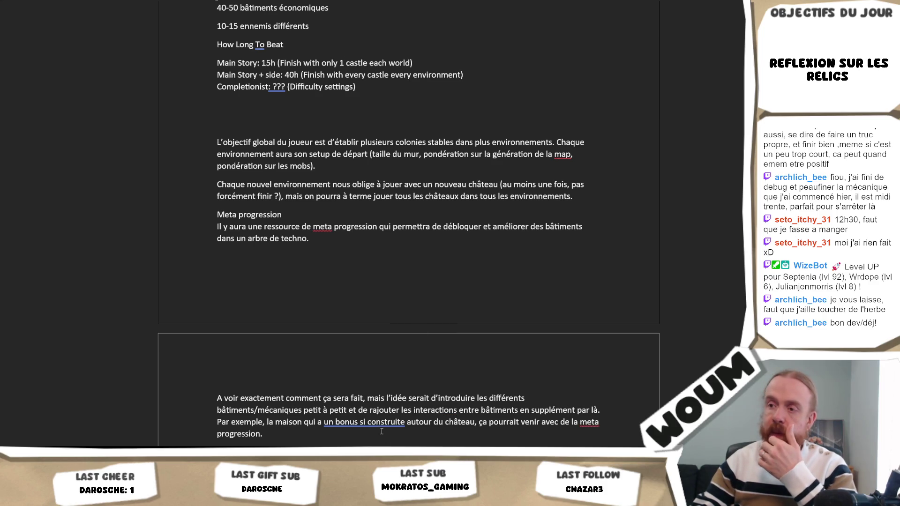
right_click(381, 424)
click(388, 314)
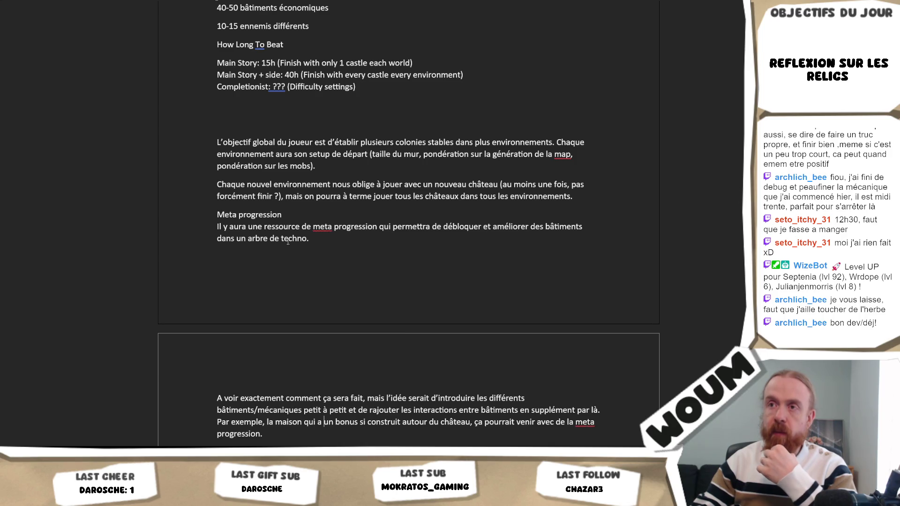
scroll(326, 229, up, 3)
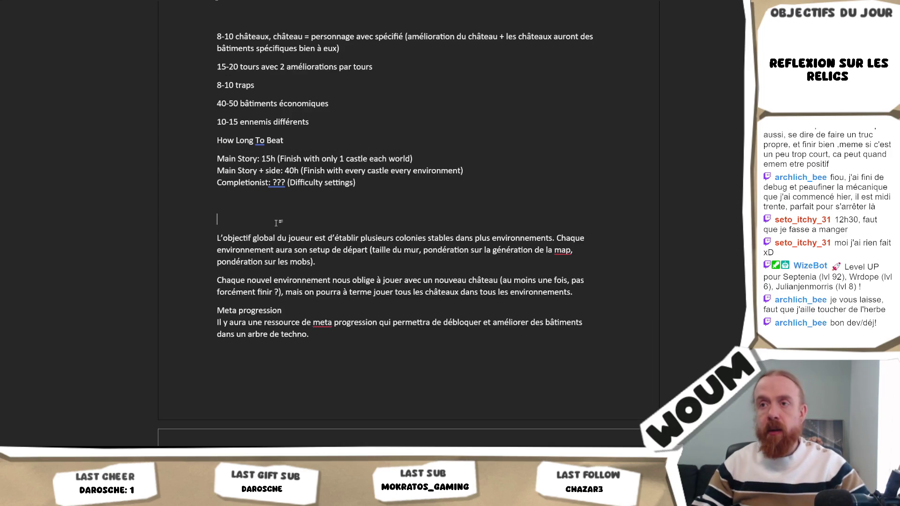
text(Setup glob)
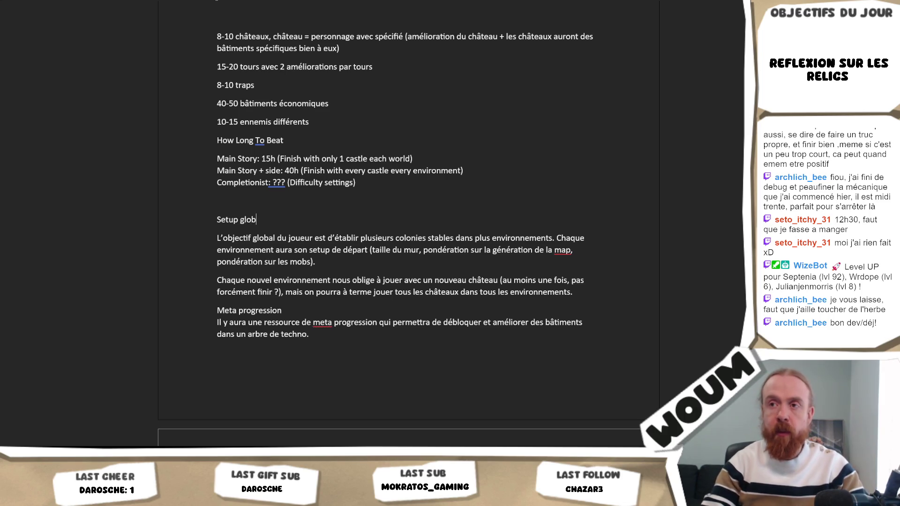
text(al)
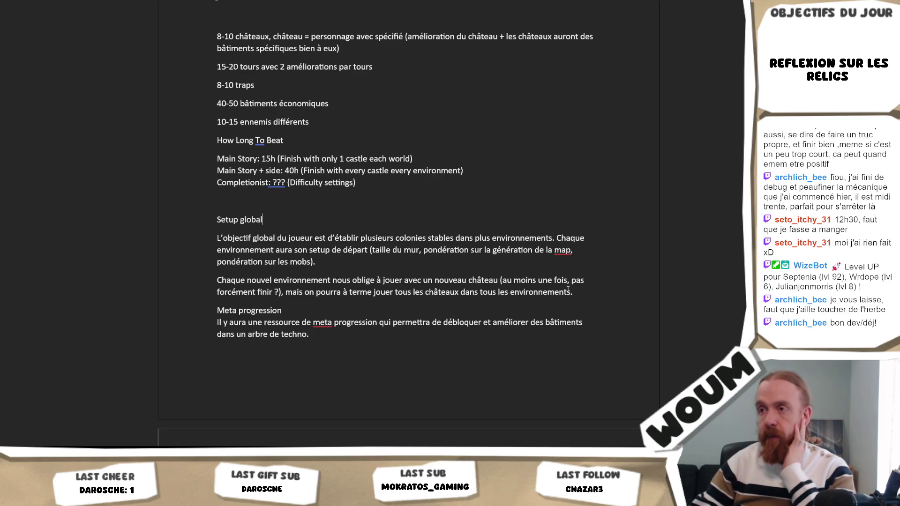
- Head the objective paragraph 'Setup global' and change it to 'plusieurs environnements'
click(583, 297)
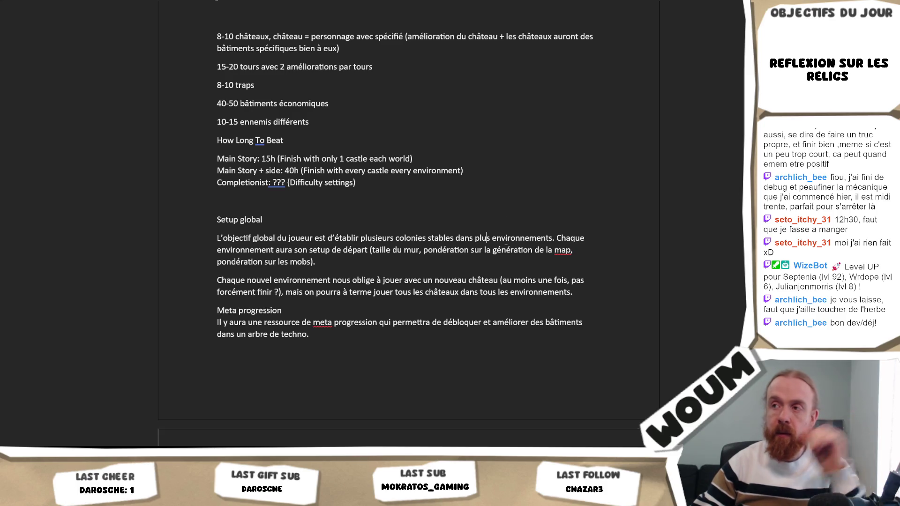
text(ieurs)
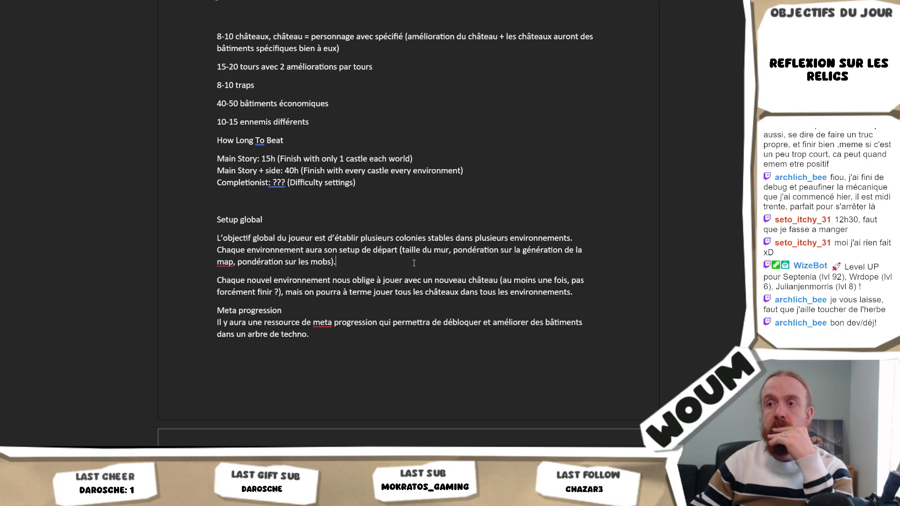
- Add that each new environment needs a new castle and start the 'map + personnage' comparison ending at « c'est «
click(588, 290)
key(Return)
text(C')
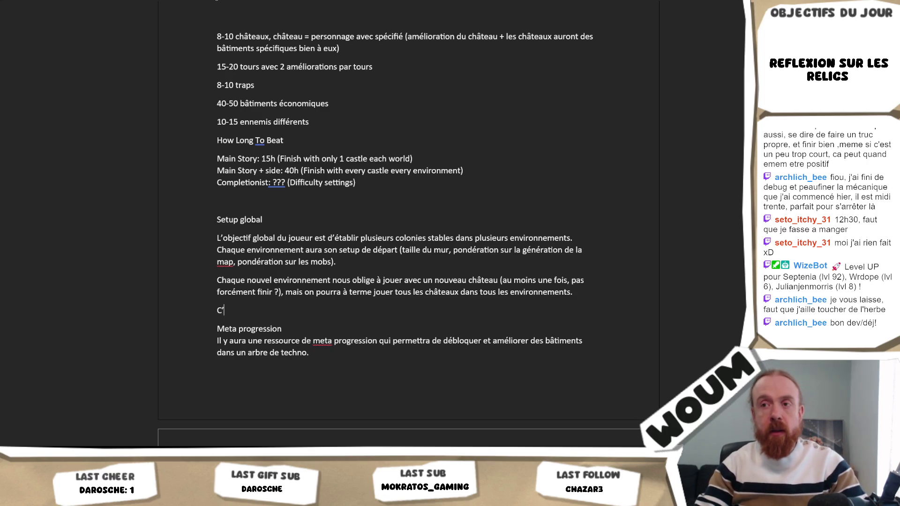
text(est un)
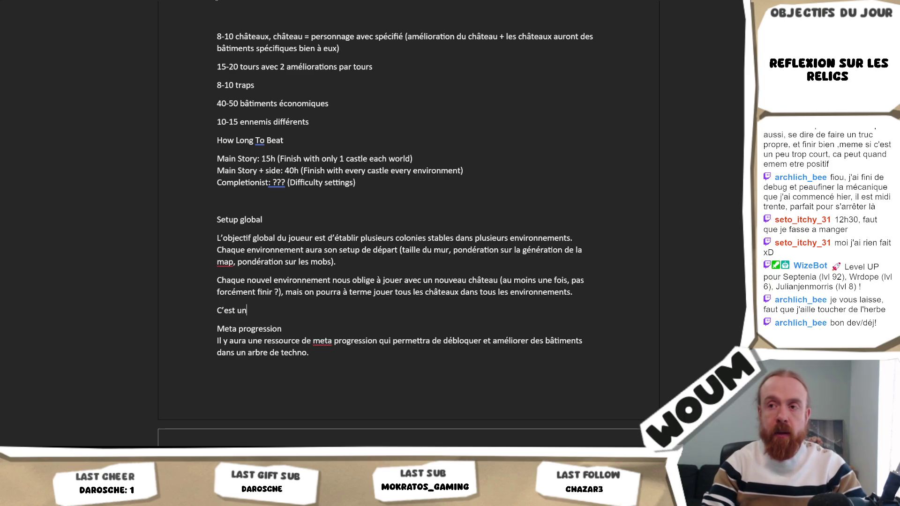
text( peu)
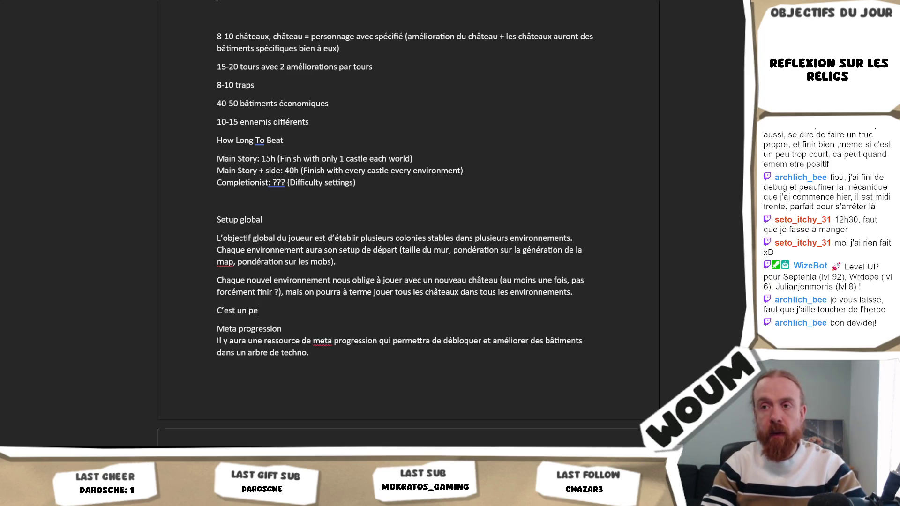
key(BackSpace)
key(BackSpace)
key(BackSpace)
key(BackSpace)
key(BackSpace)
key(BackSpace)
text(a s)
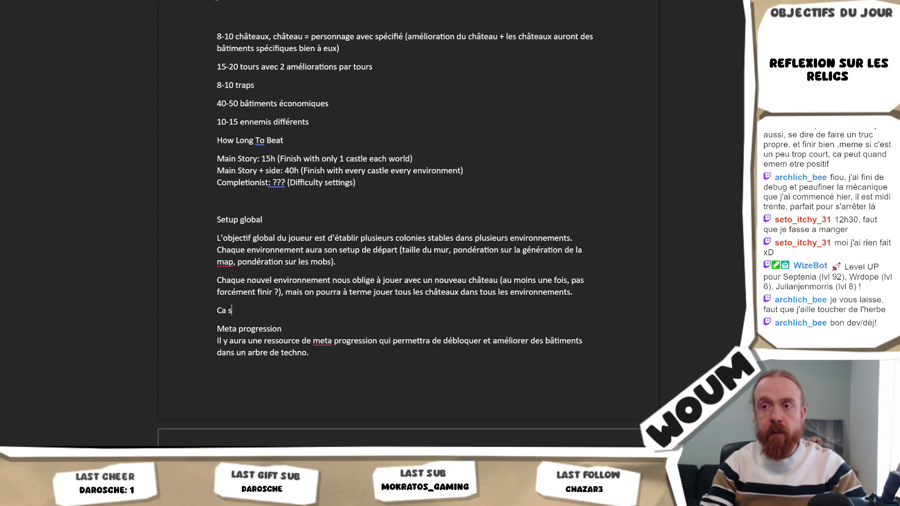
text(e)
key(BackSpace)
key(BackSpace)
text(rep)
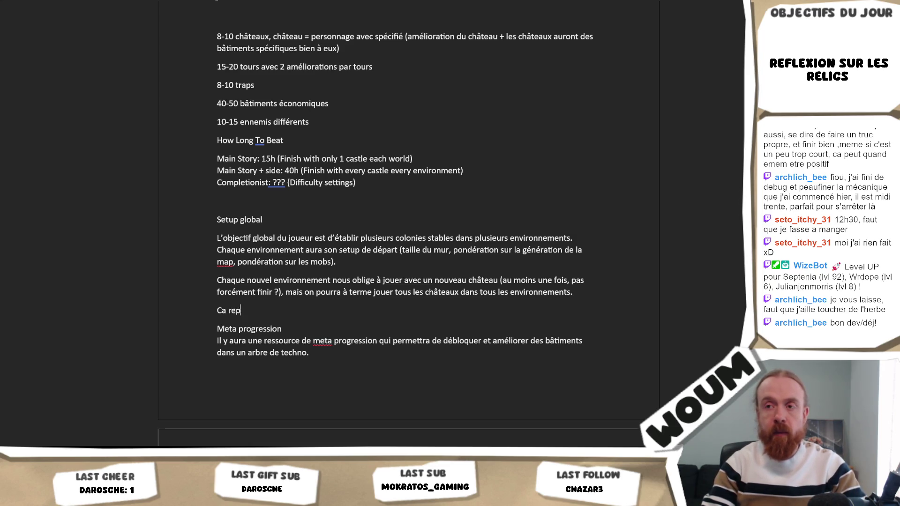
text(rends le système «)
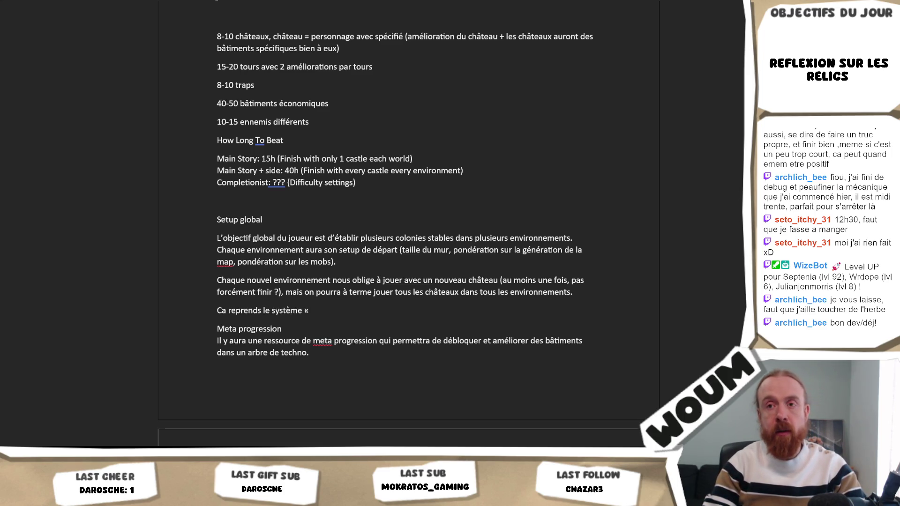
text( map »)
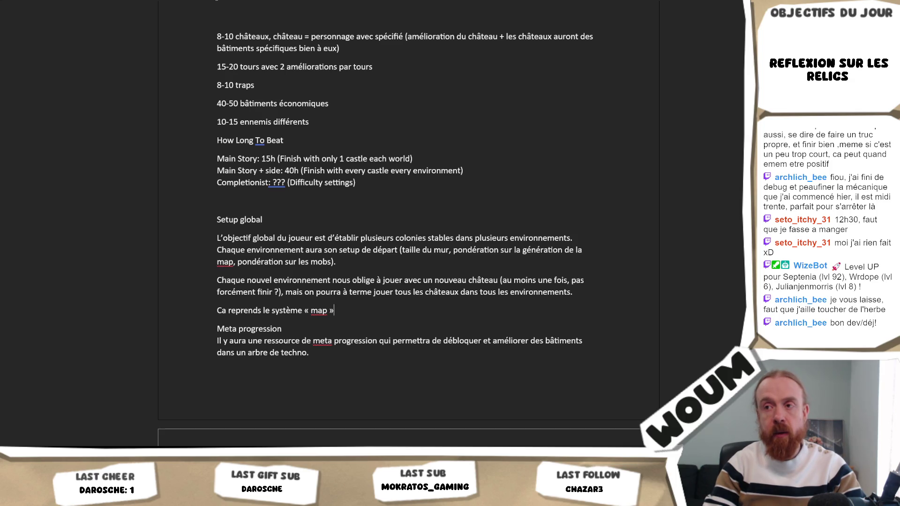
text( + « personn)
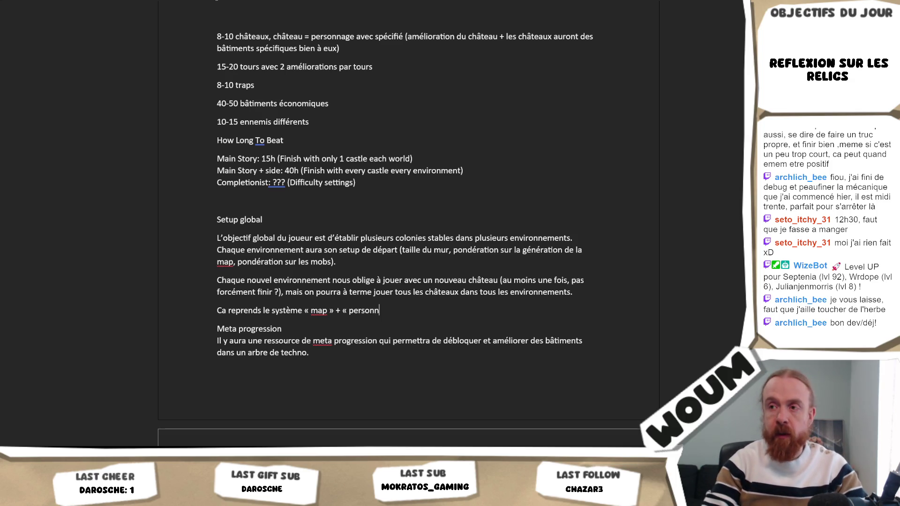
text(age » mais là)
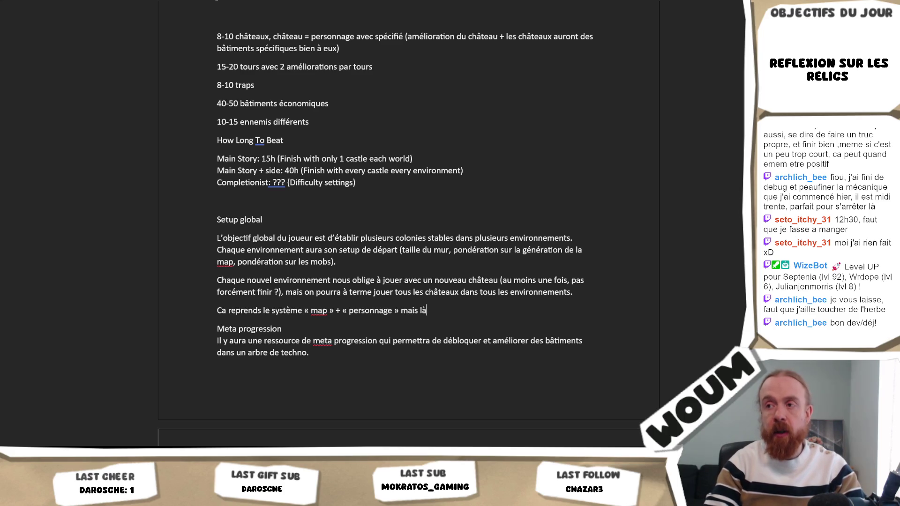
text( c'est)
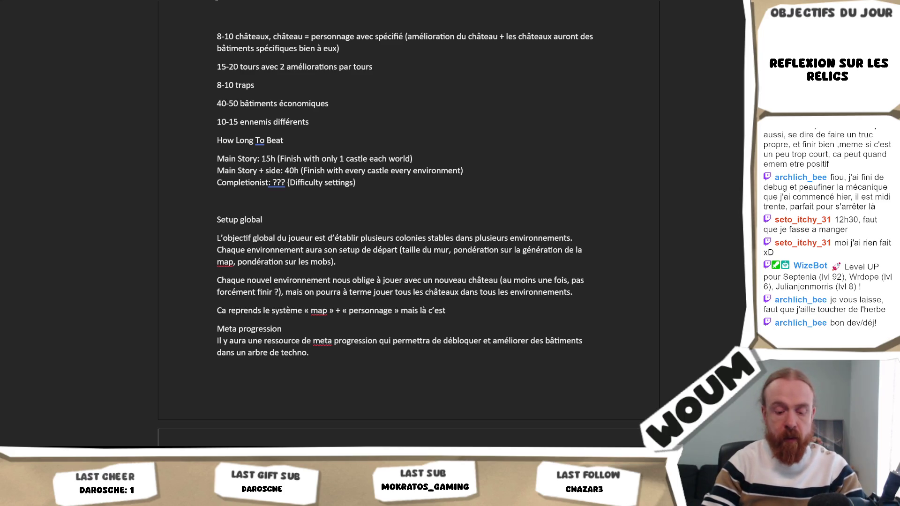
text(«)
text(hât)
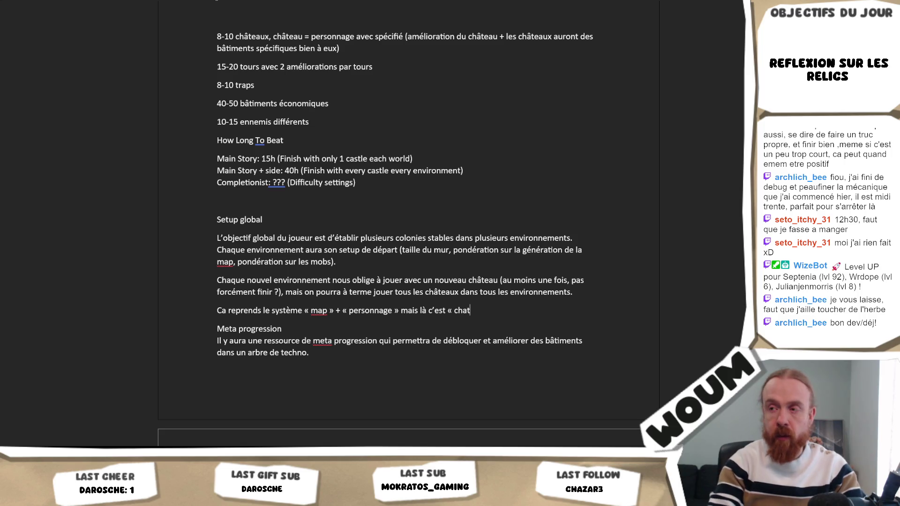
text(eau)
key(BackSpace)
key(BackSpace)
key(BackSpace)
key(BackSpace)
key(BackSpace)
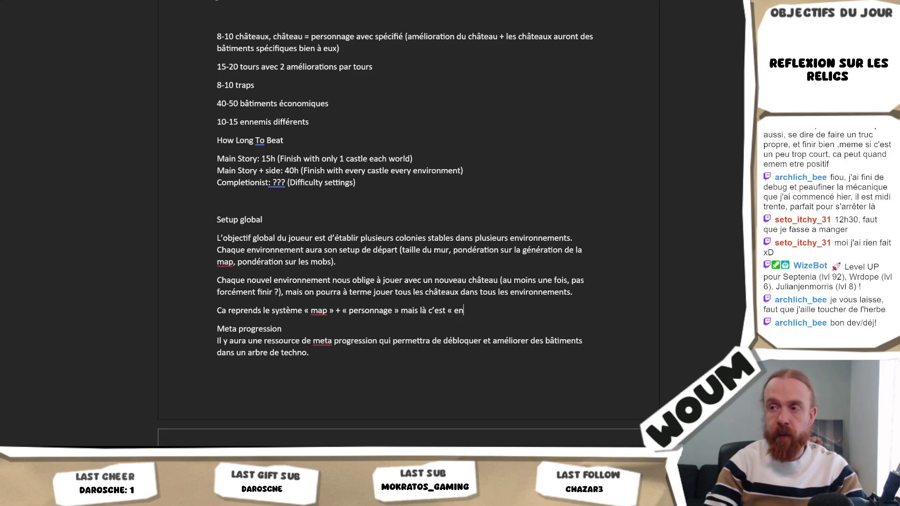
text(viri)
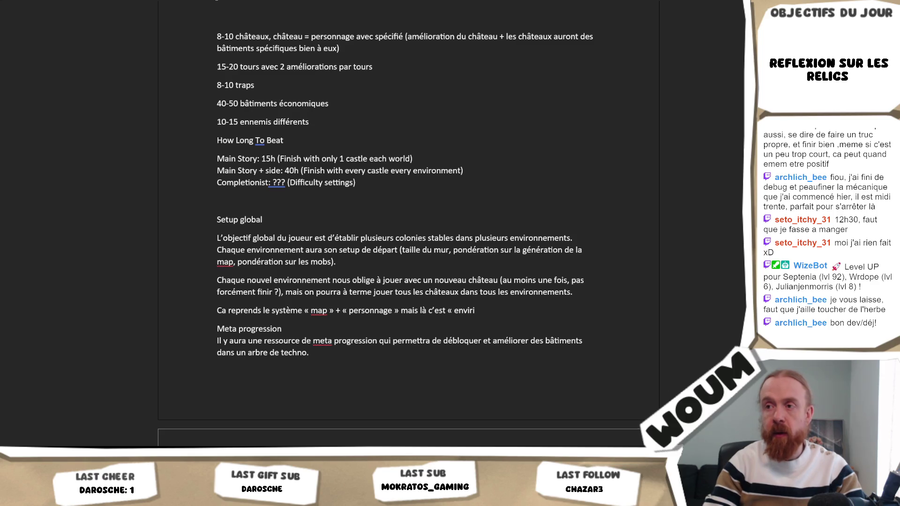
key(BackSpace)
key(BackSpace)
key(BackSpace)
key(BackSpace)
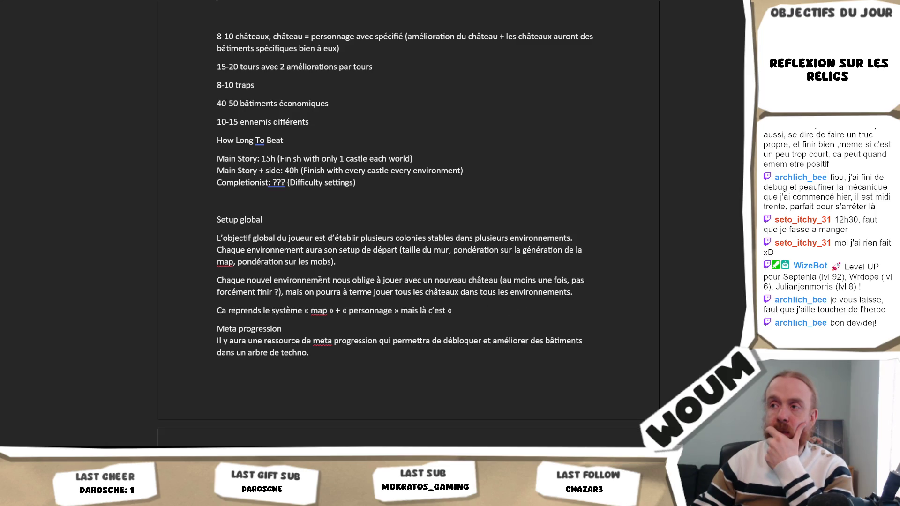
- Undo replacing 'environnements' with 'maps' and continue the comparison with « envrionnement »
double_click(555, 239)
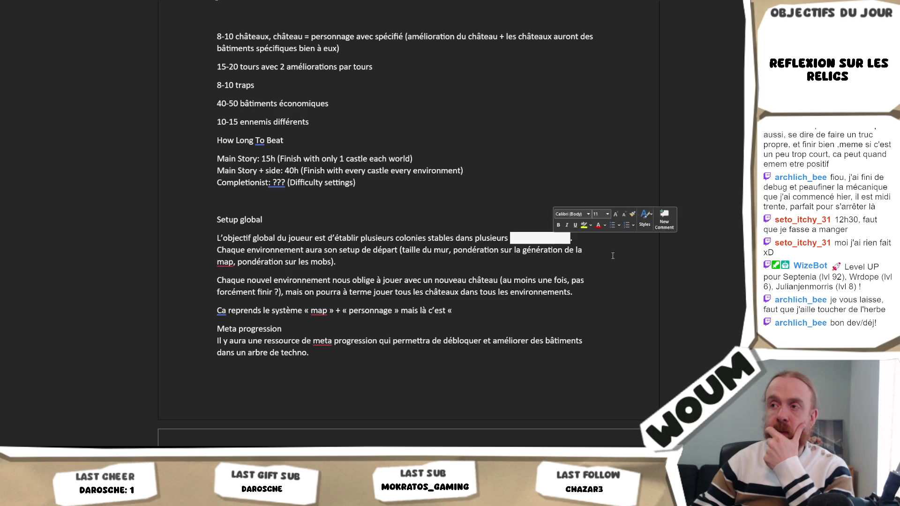
text(maps)
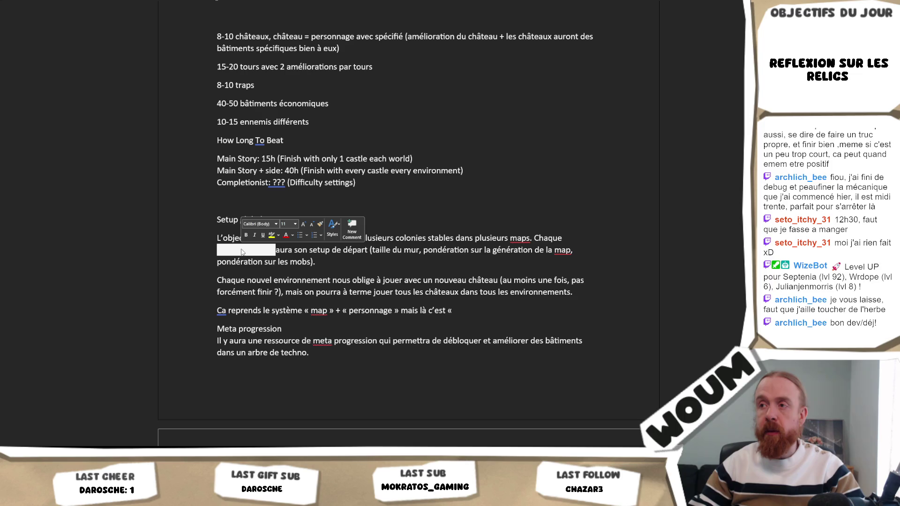
click(589, 251)
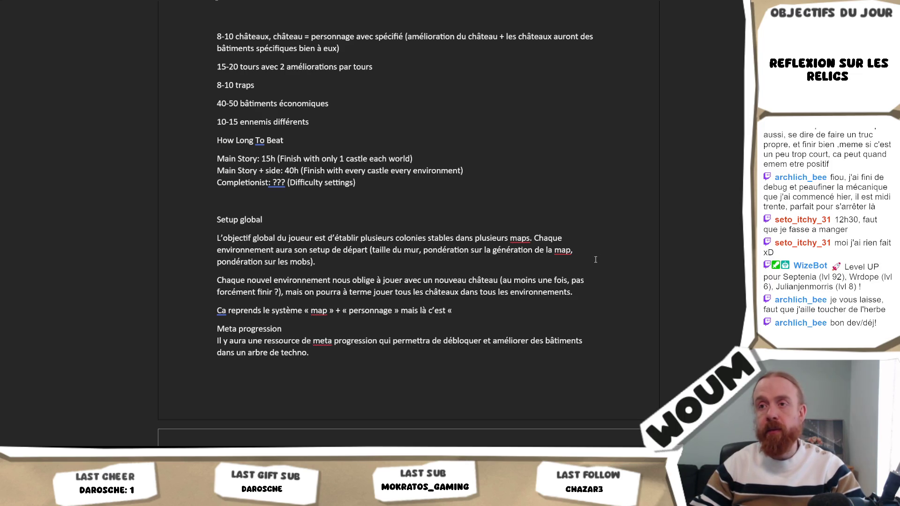
key(ctrl+z)
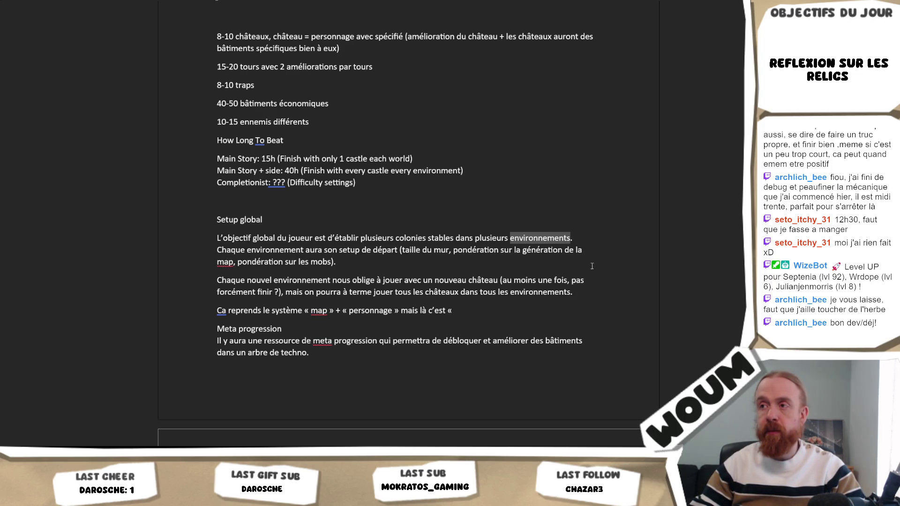
text(env)
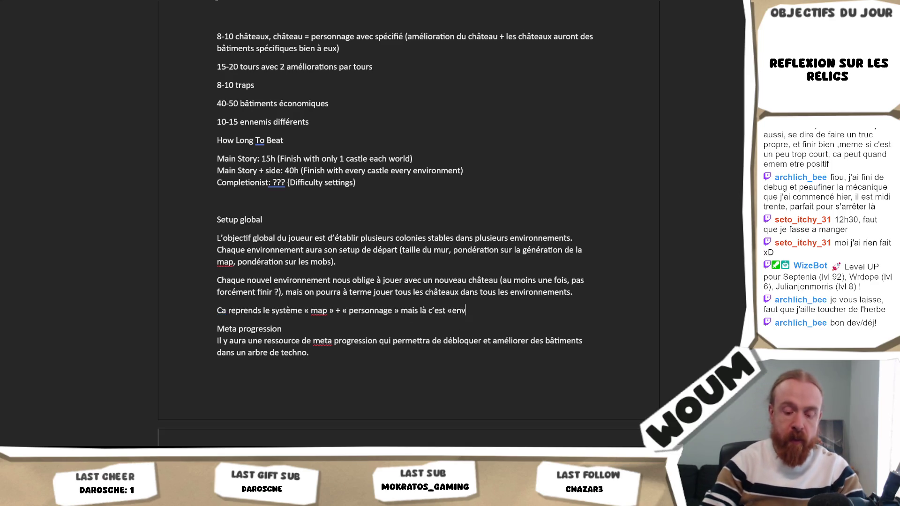
text(rionneme)
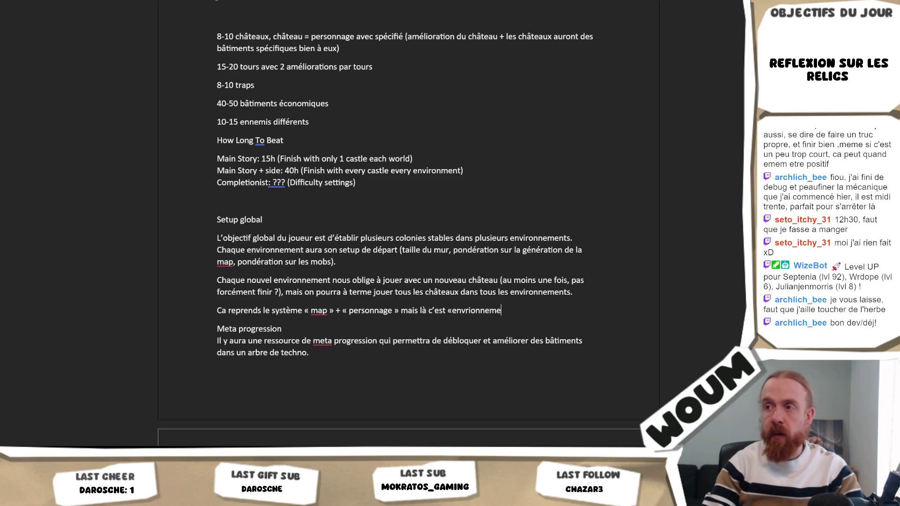
text(nt)
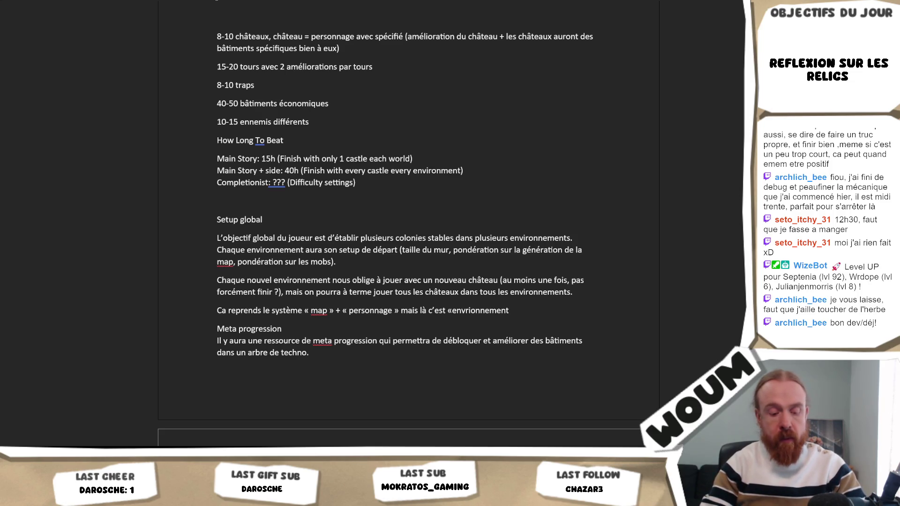
text( »)
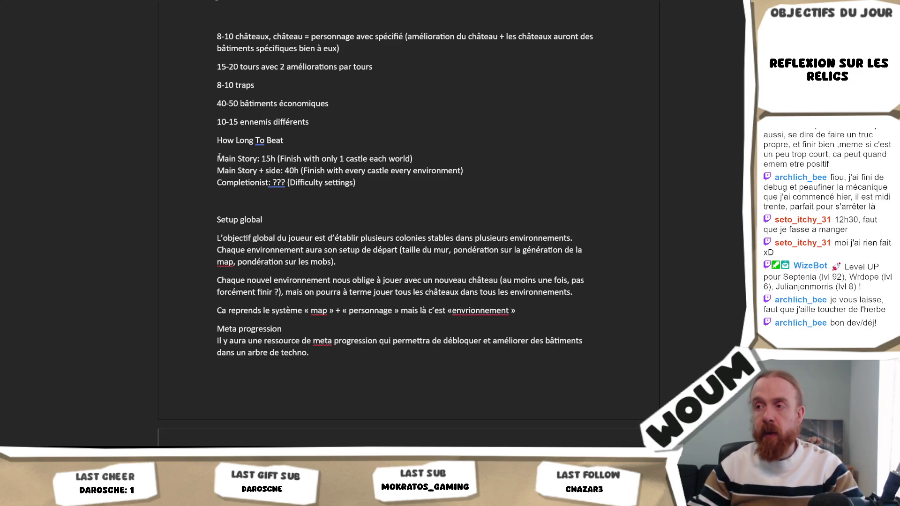
- Correct 'envrionnement' to 'environnement' and extend the sentence with + « chateau », mixable freely
right_click(483, 308)
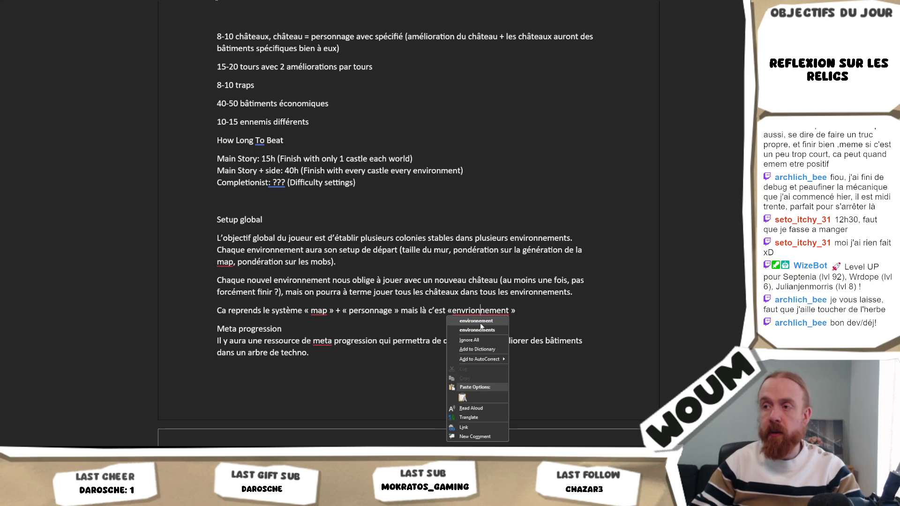
click(479, 326)
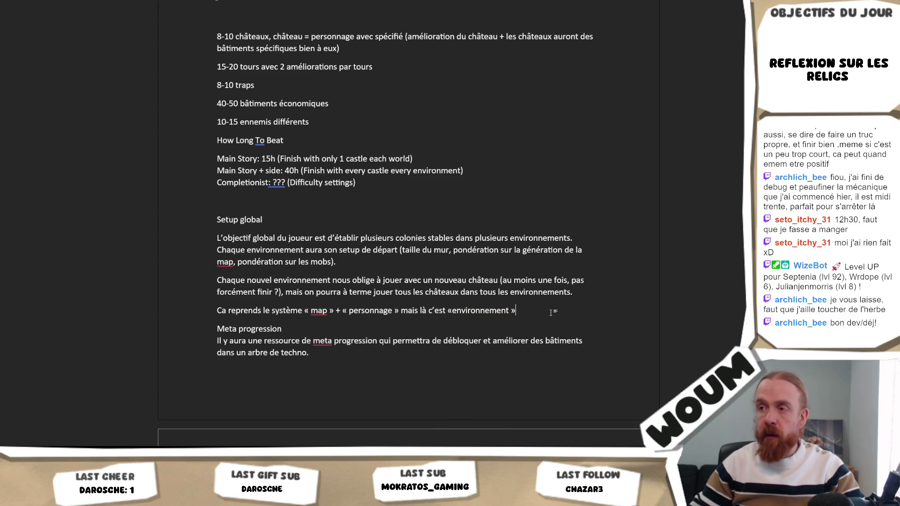
text( + « chate)
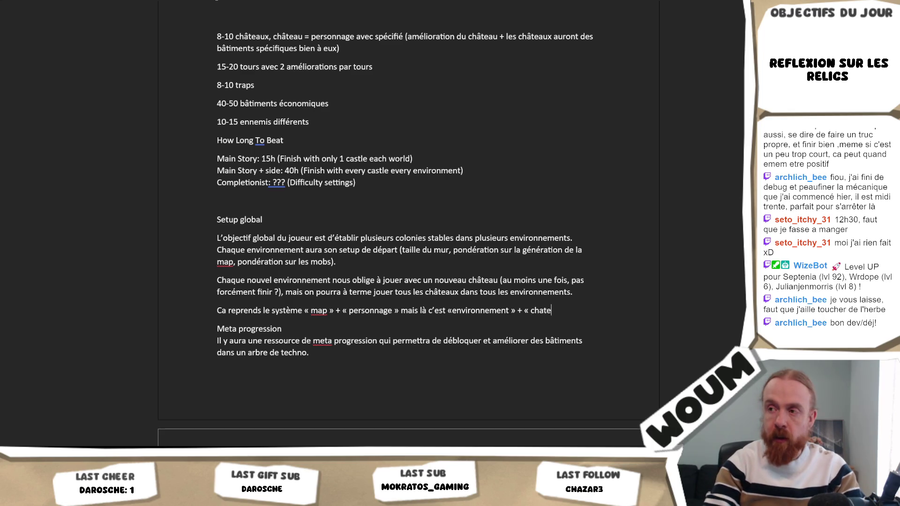
text(au », et)
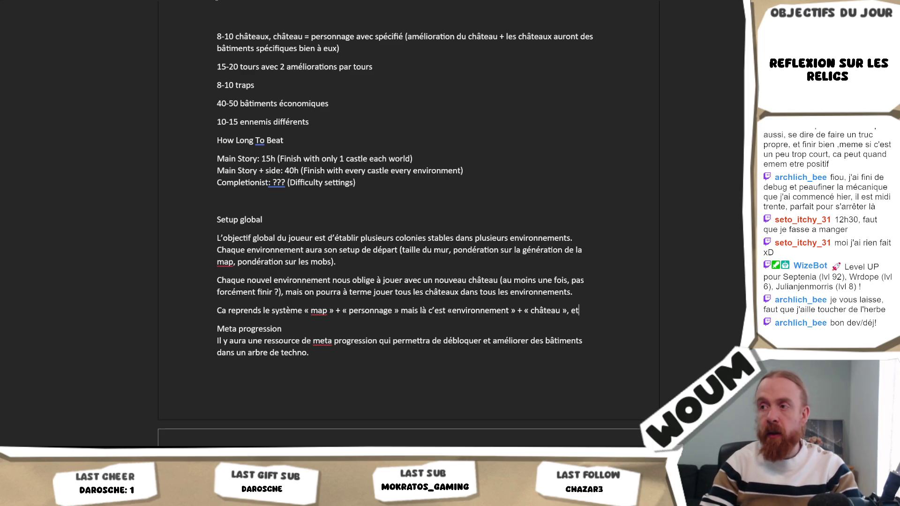
text( on pourra mix)
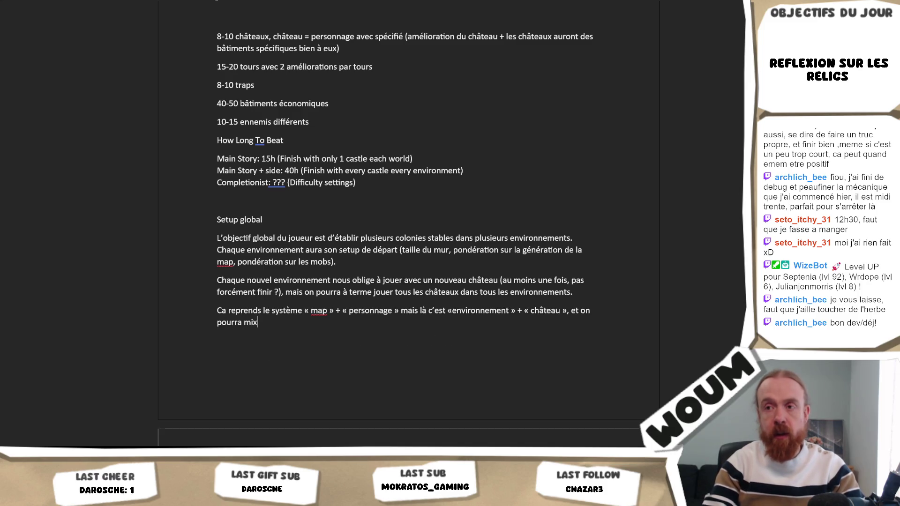
text(er comme on veut)
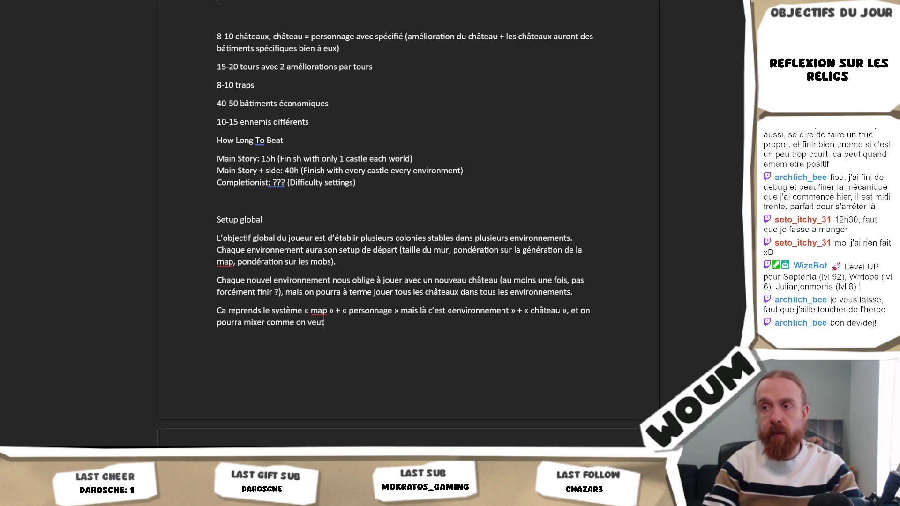
text( les 2)
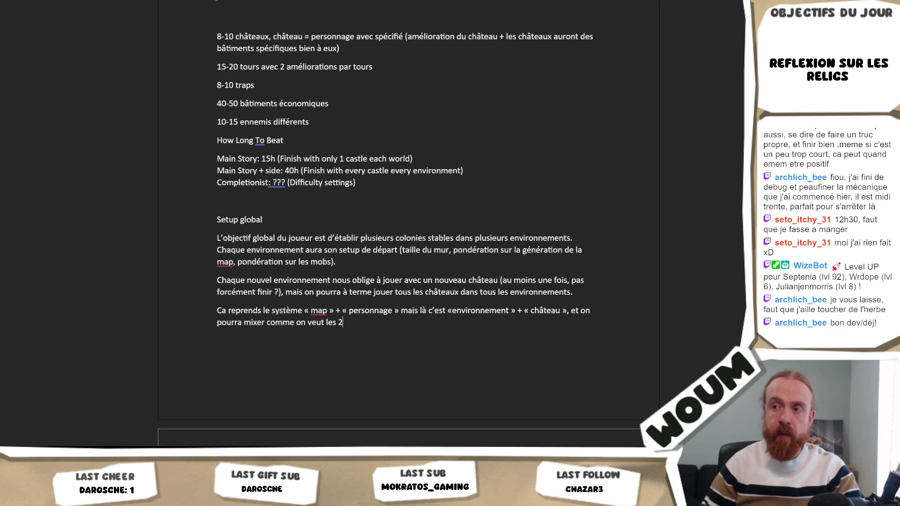
text(.)
scroll(460, 300, down, 3)
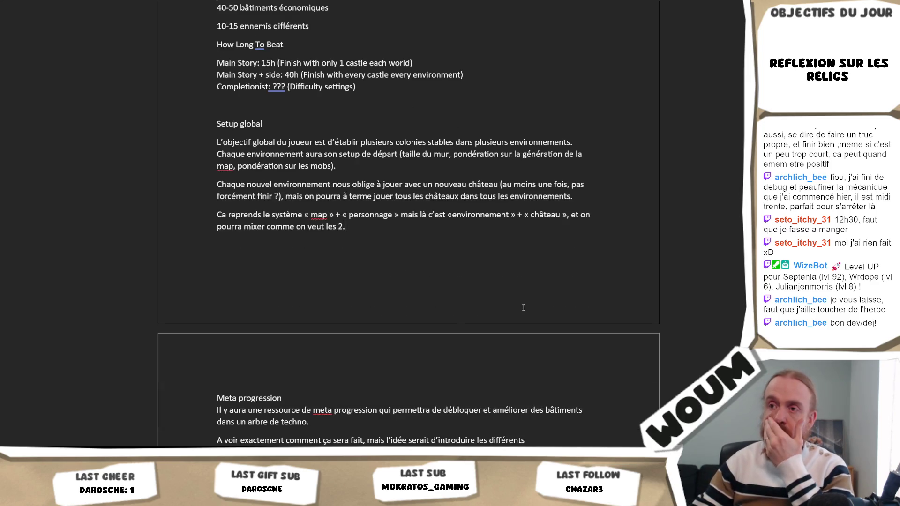
- Complete the Setup global comparison so it reads « environnement/map » + « château »
click(490, 215)
text(/map)
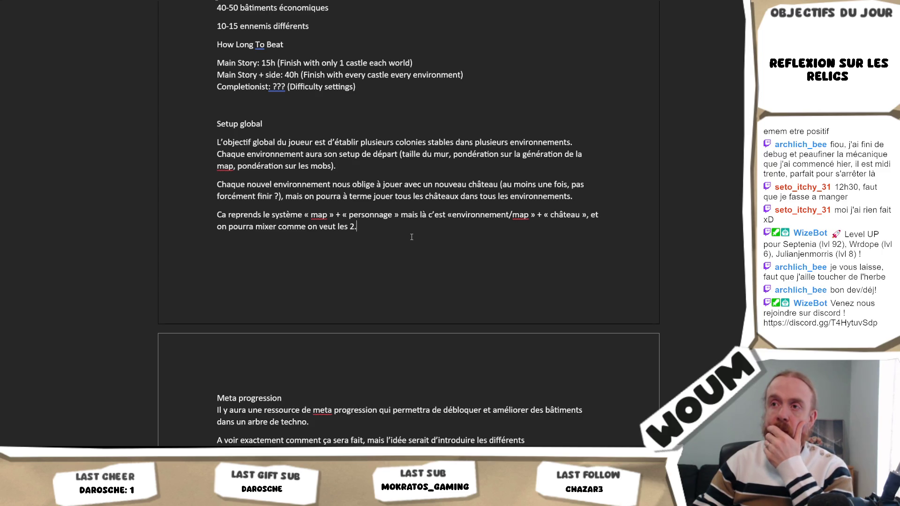
scroll(412, 237, up, 1)
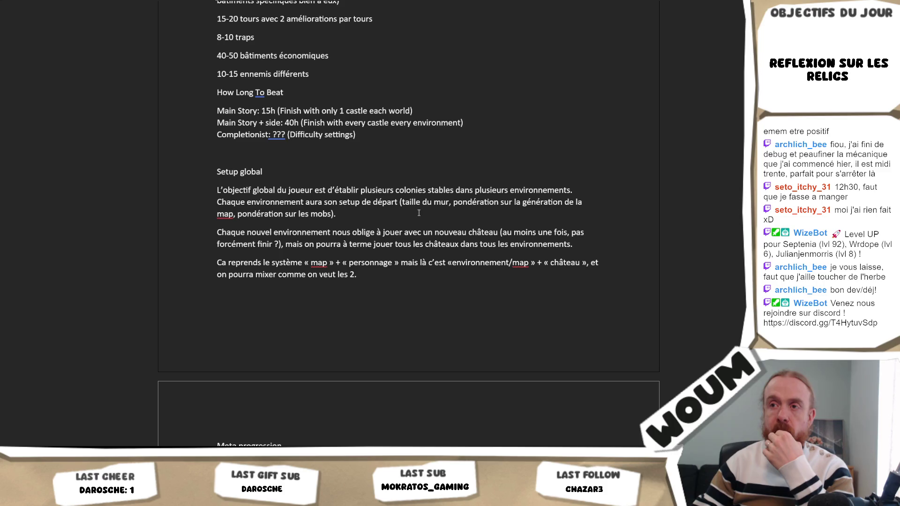
scroll(404, 225, down, 3)
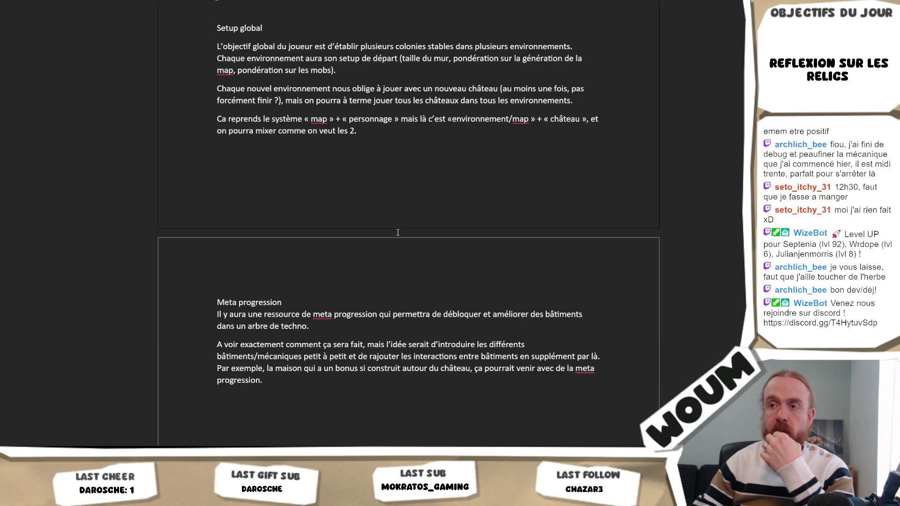
scroll(388, 256, down, 1)
scroll(367, 284, up, 4)
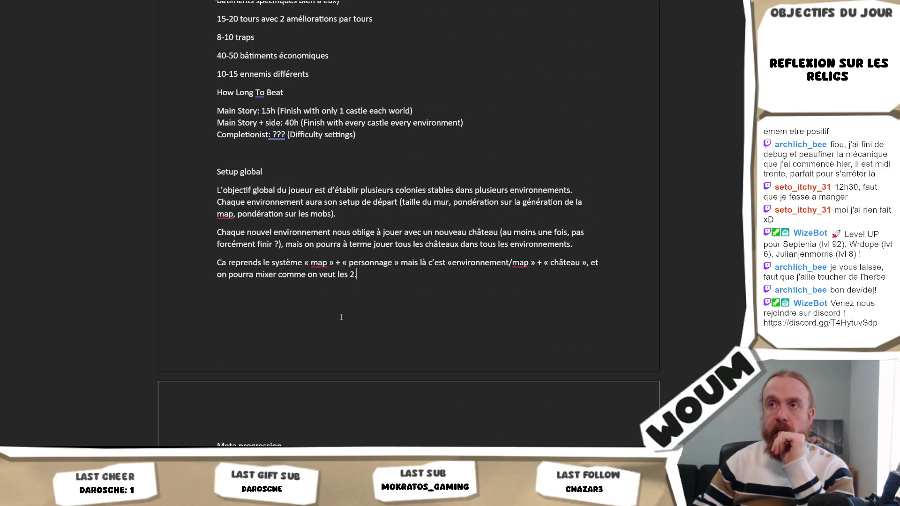
scroll(352, 295, up, 2)
scroll(340, 308, up, 1)
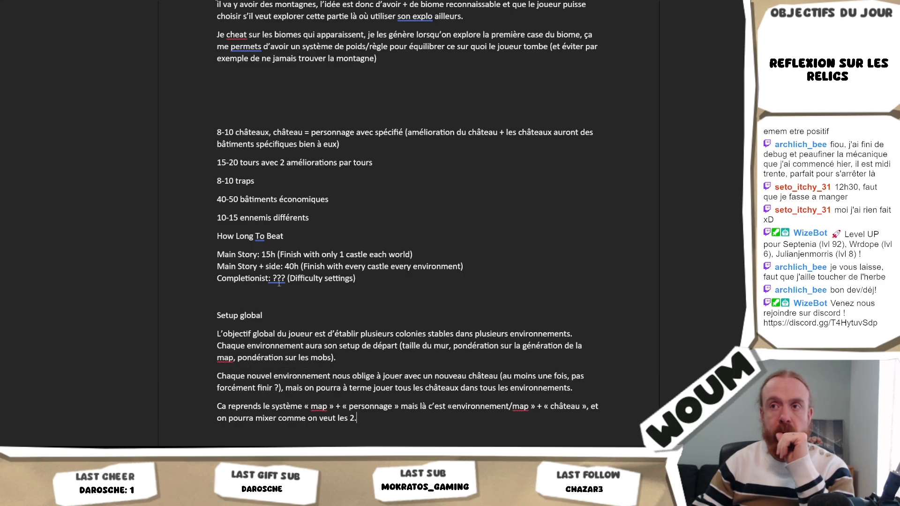
scroll(316, 304, down, 1)
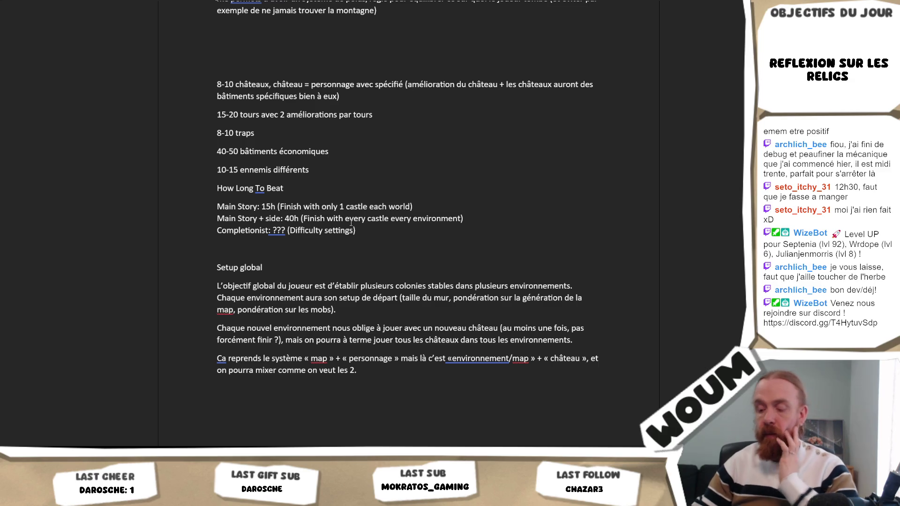
text(-50)
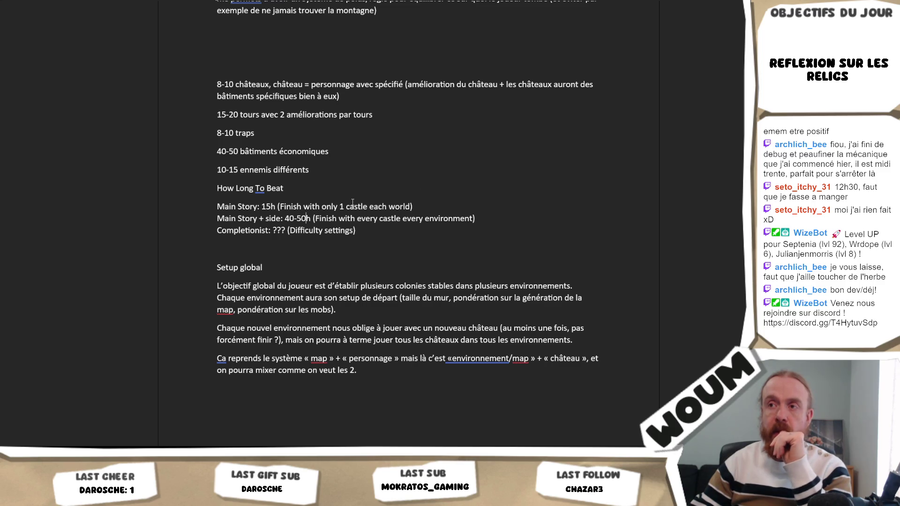
- Widen the estimates to '1-2 castles each world' for Main Story and 40-50h with side content
key(Right)
text(-2)
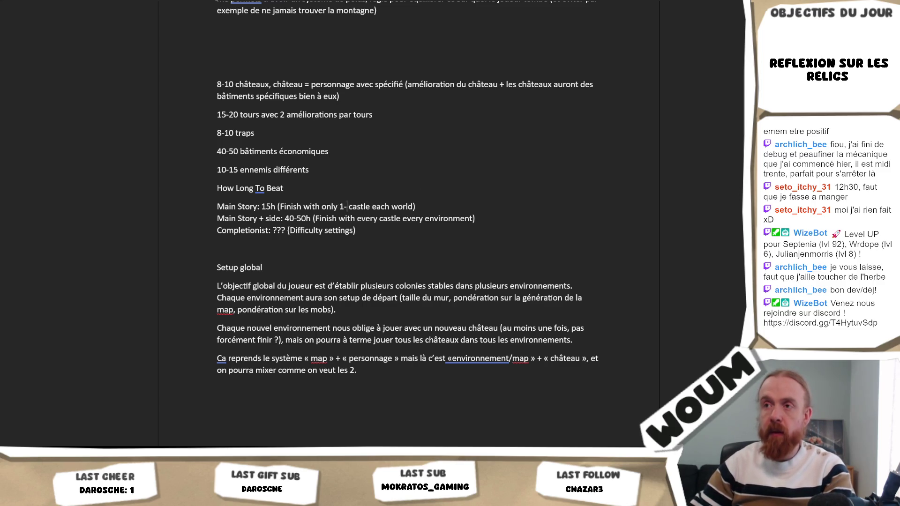
key(Right)
key(Right)
key(Right)
text(s)
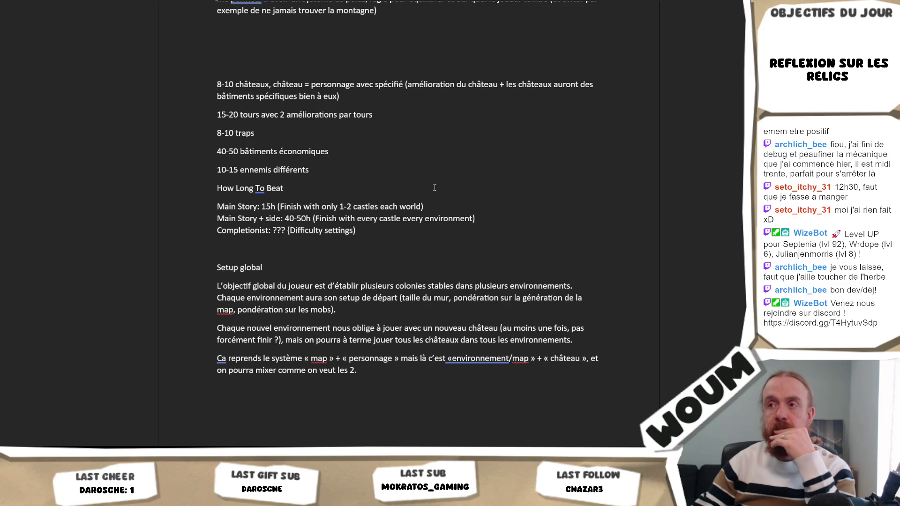
scroll(414, 206, down, 3)
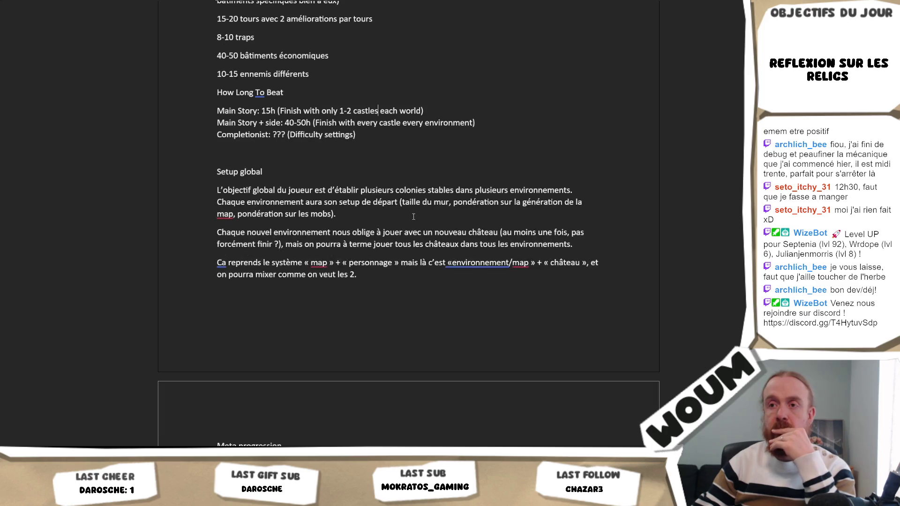
scroll(385, 257, up, 2)
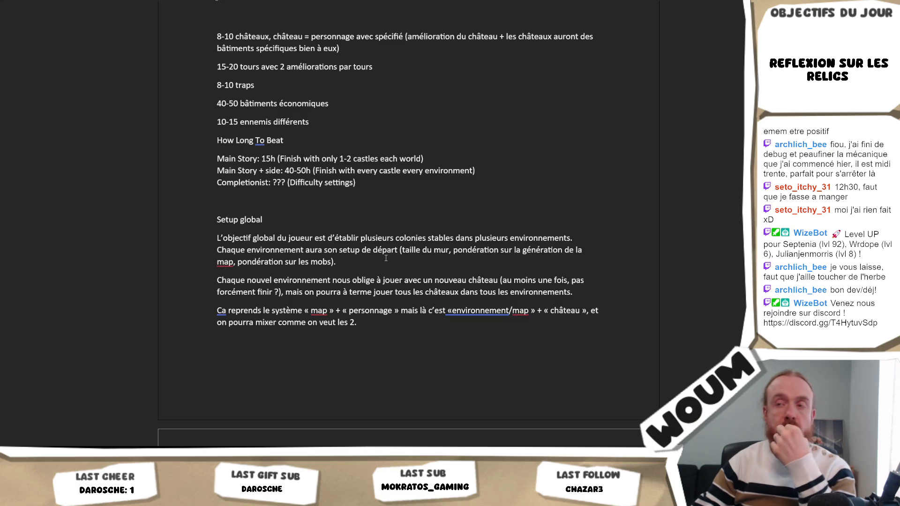
click(377, 184)
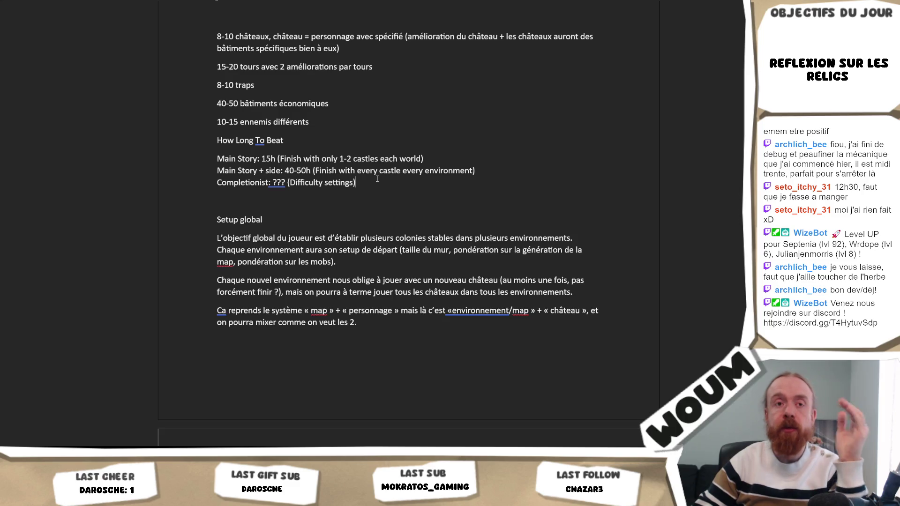
scroll(441, 193, up, 3)
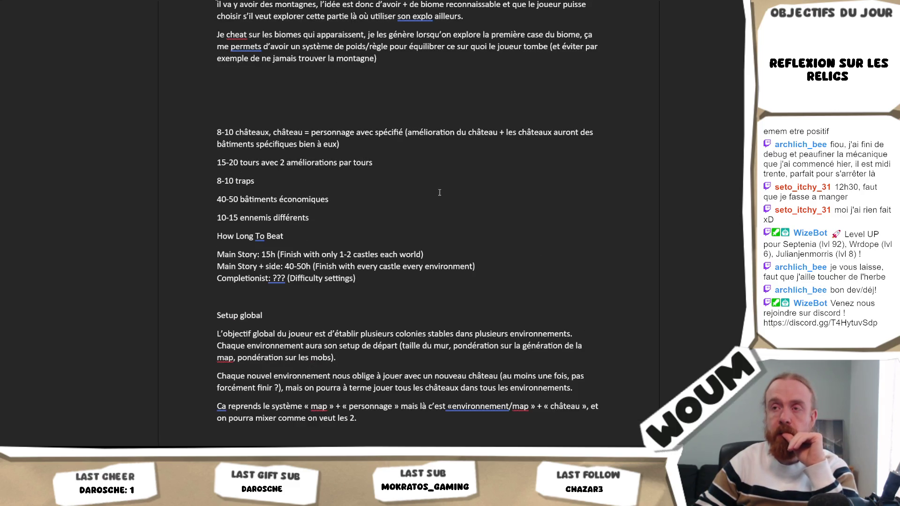
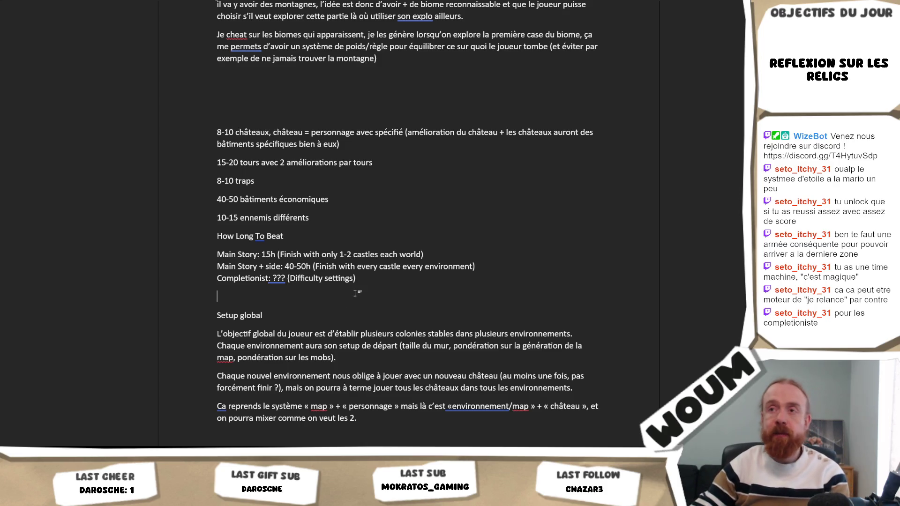
scroll(374, 302, down, 1)
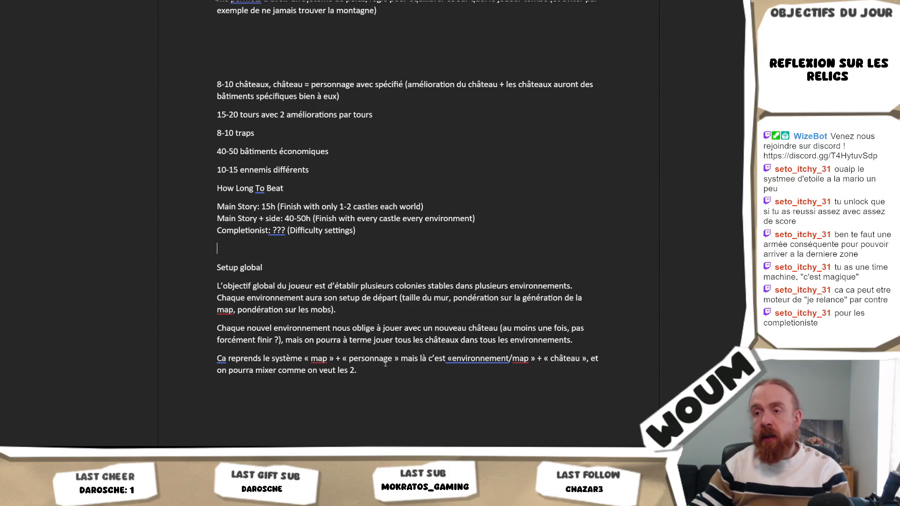
scroll(402, 318, down, 2)
scroll(401, 318, down, 2)
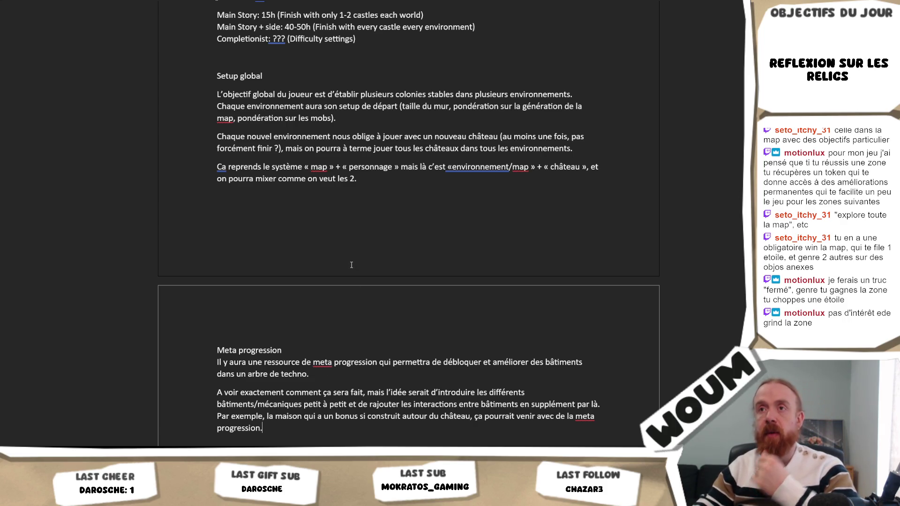
scroll(350, 264, up, 4)
scroll(337, 247, up, 1)
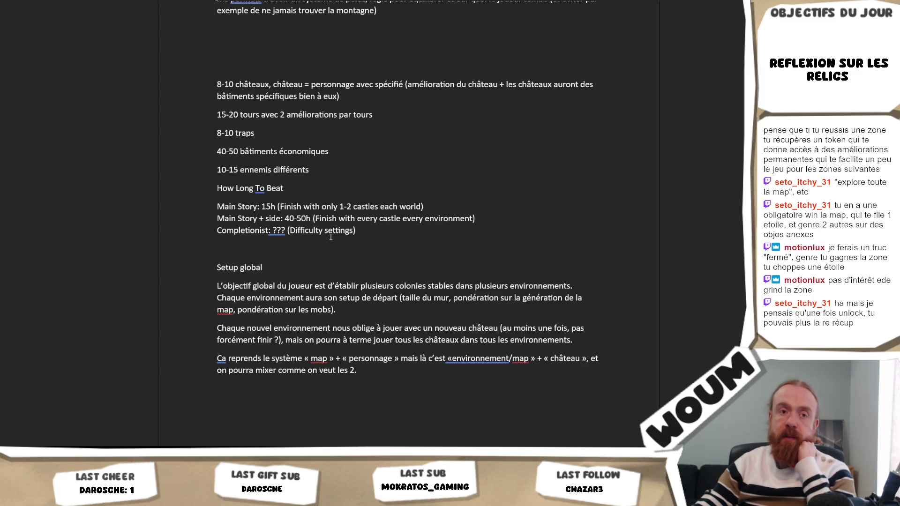
scroll(331, 237, down, 1)
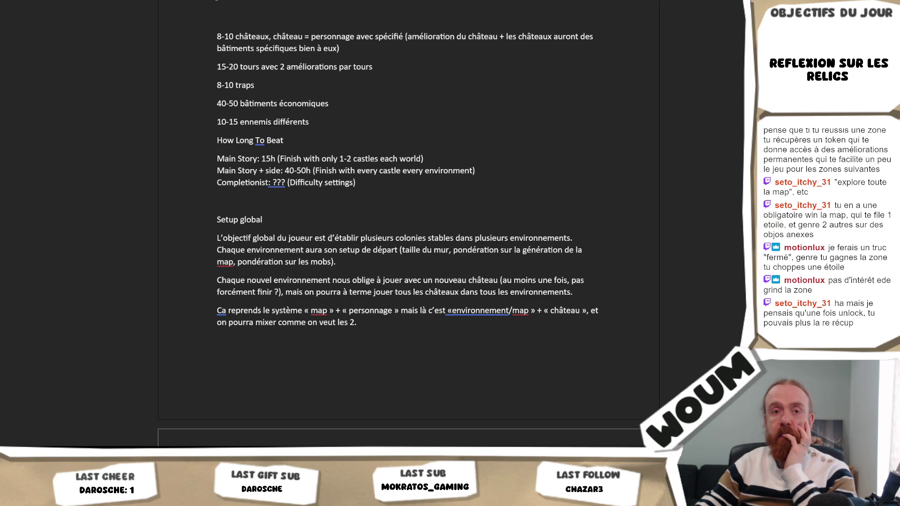
scroll(331, 238, down, 1)
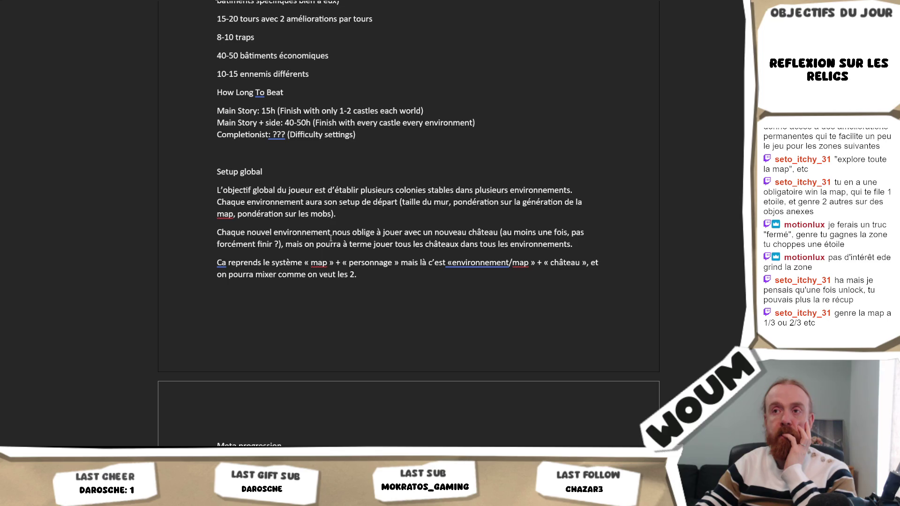
scroll(331, 237, down, 3)
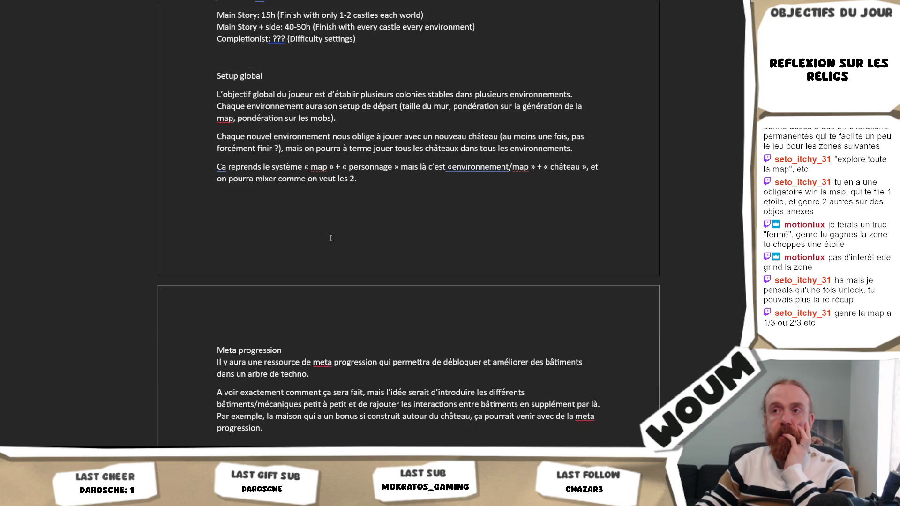
scroll(331, 238, up, 3)
scroll(330, 238, up, 1)
scroll(331, 238, up, 2)
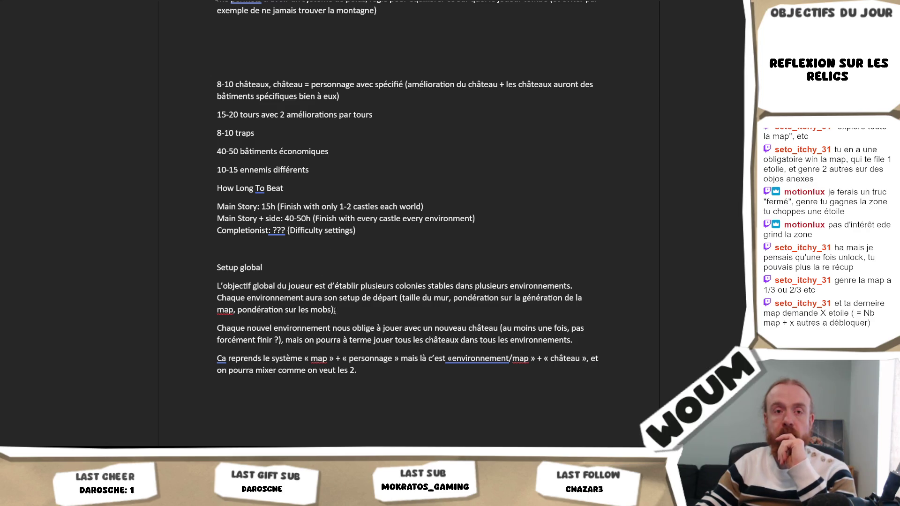
scroll(381, 359, down, 5)
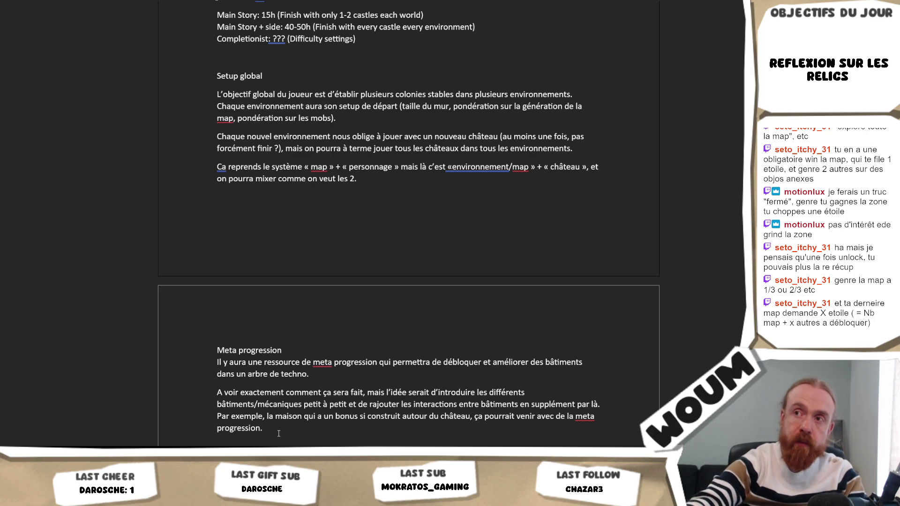
scroll(231, 291, up, 3)
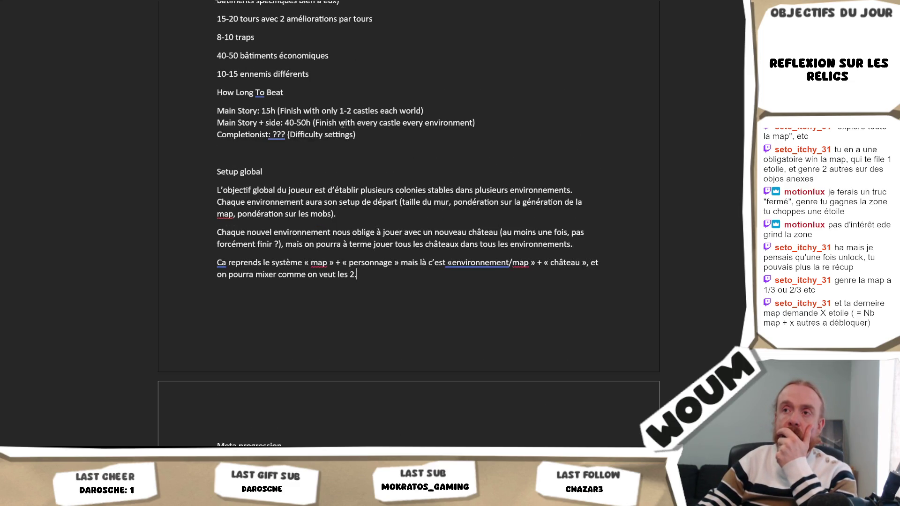
scroll(342, 124, up, 1)
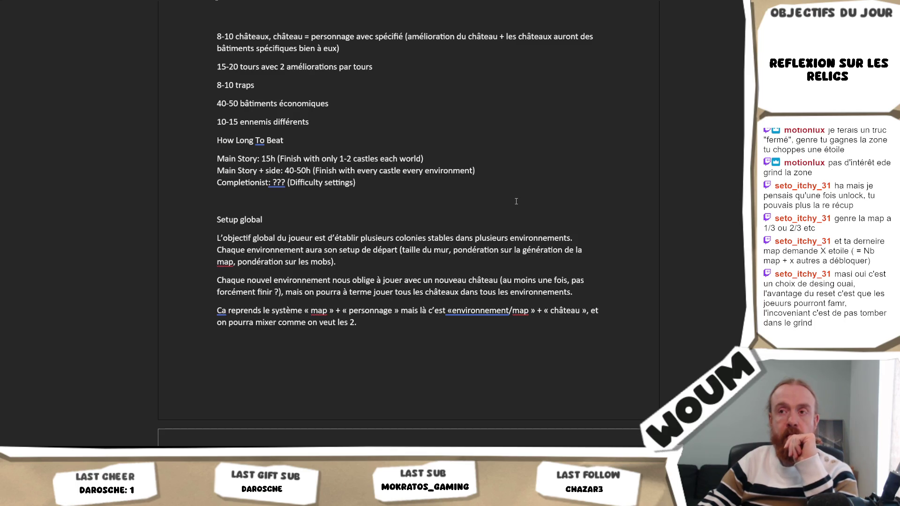
- Leave the Word design doc and switch back toward the Miro mind map board
click(418, 190)
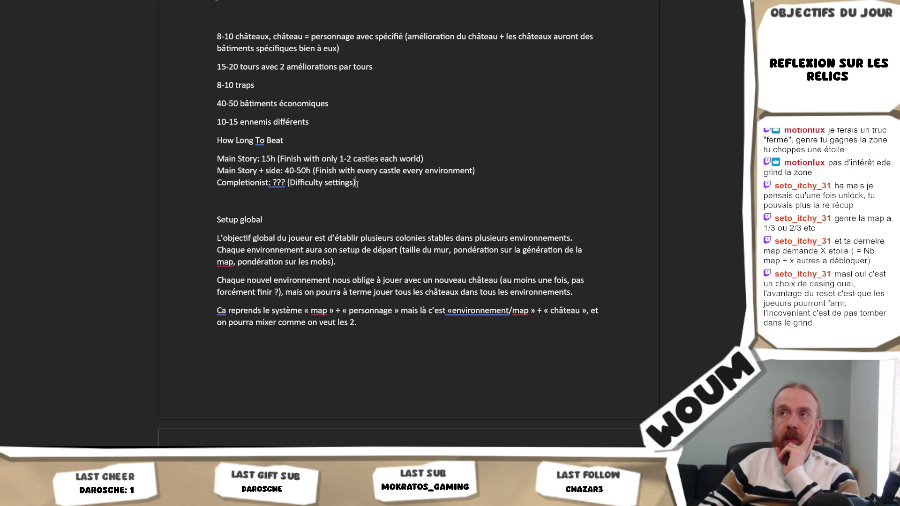
scroll(357, 184, up, 1)
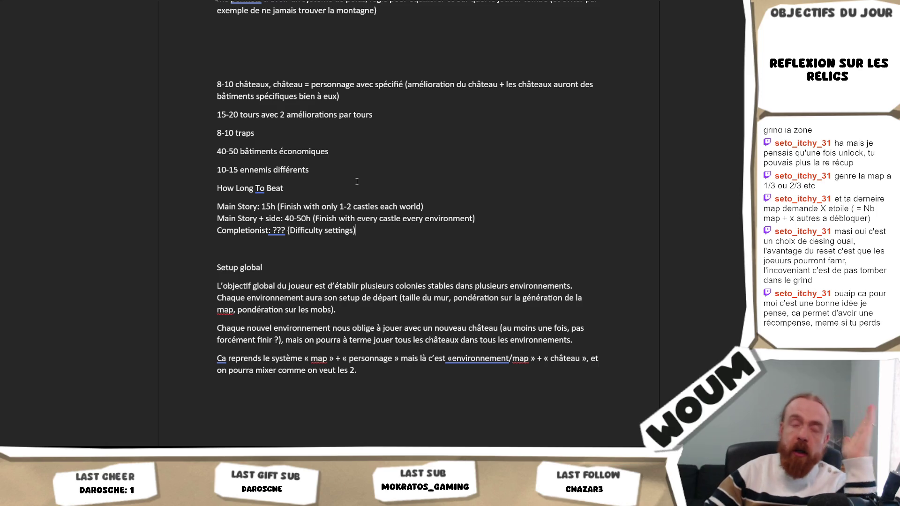
key(alt+Tab)
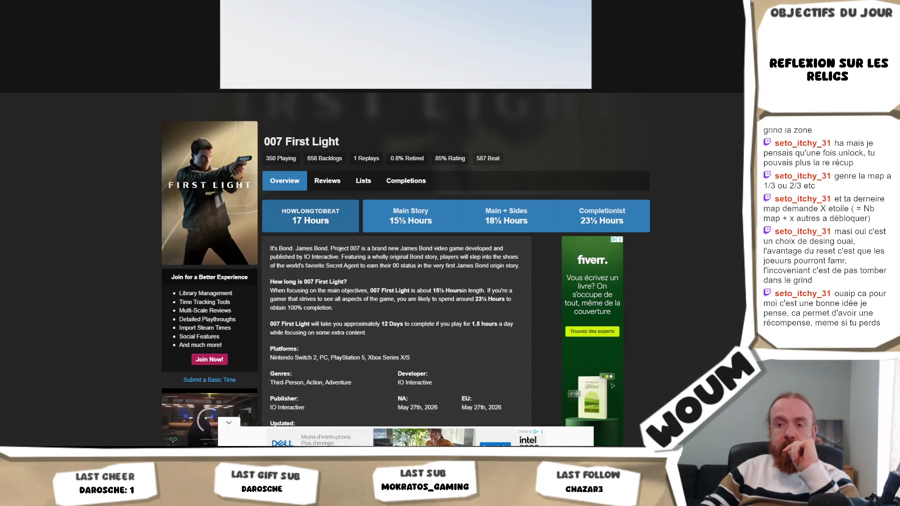
scroll(320, 94, down, 3)
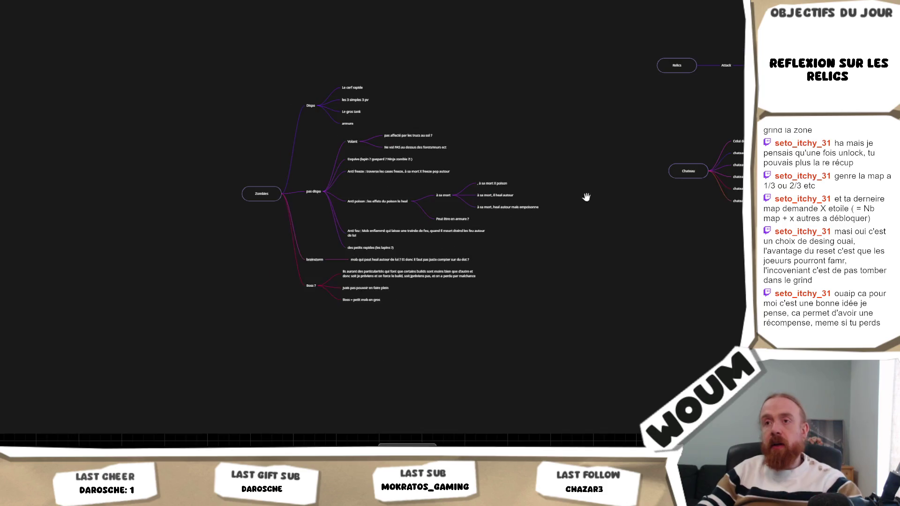
scroll(492, 187, right, 3)
- Duplicate the Chateau branch with its child notes and start renaming the copy 'Bonus de world'
click(529, 158)
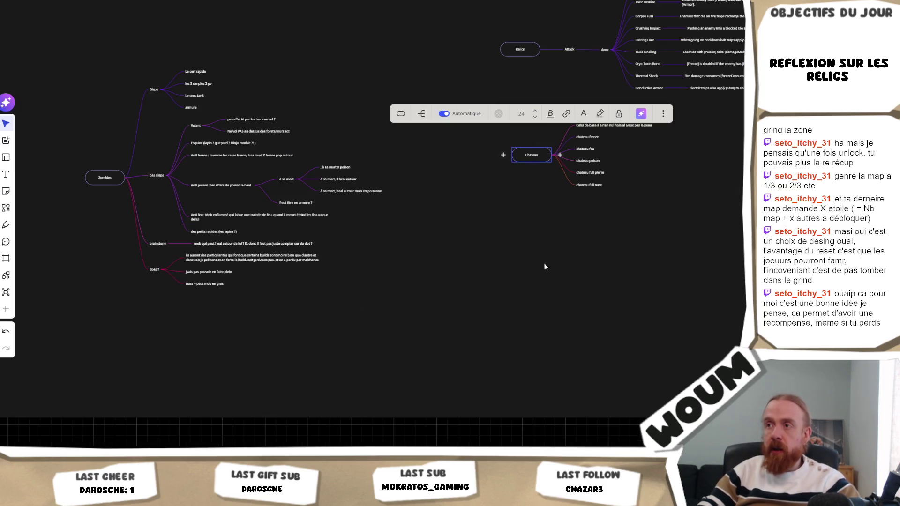
key(ctrl+c)
key(ctrl+v)
click(532, 283)
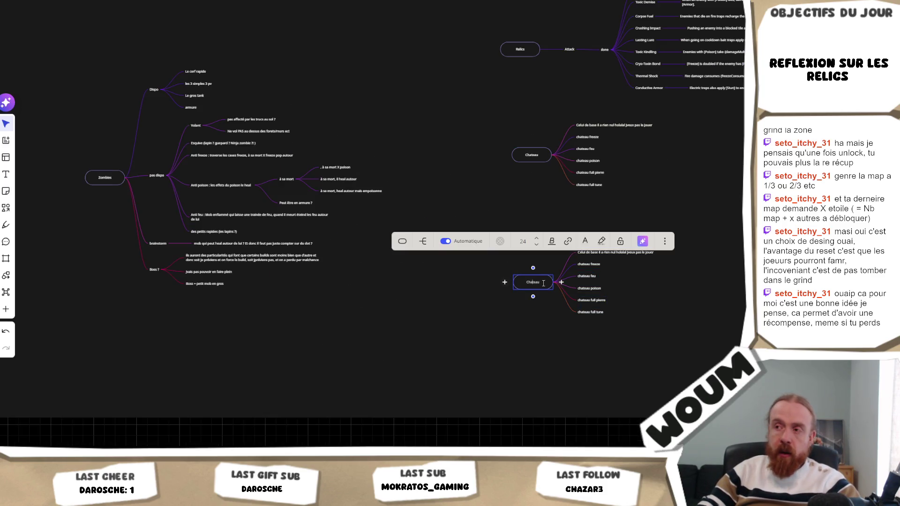
double_click(544, 282)
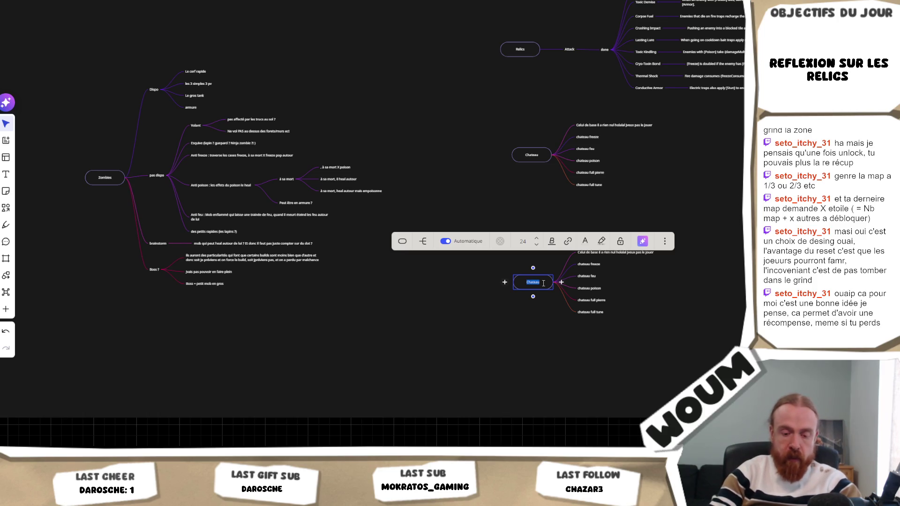
text(Regl)
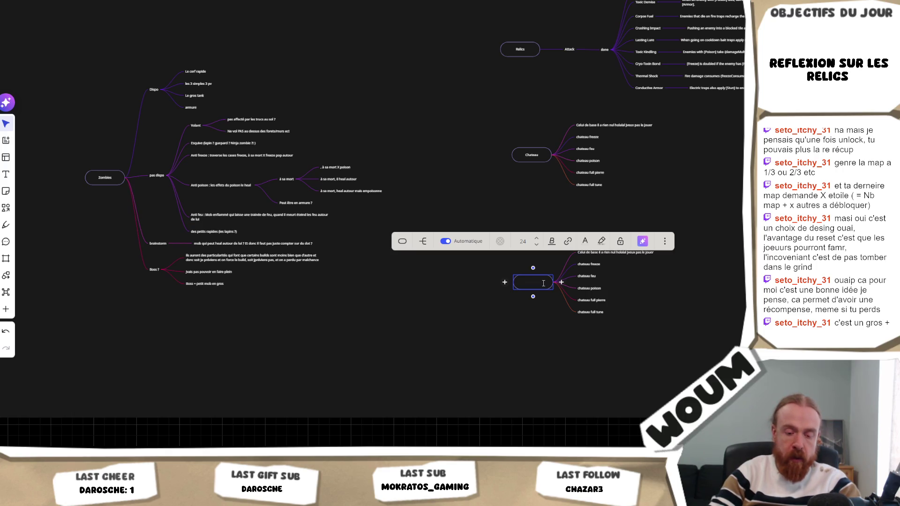
text(wi)
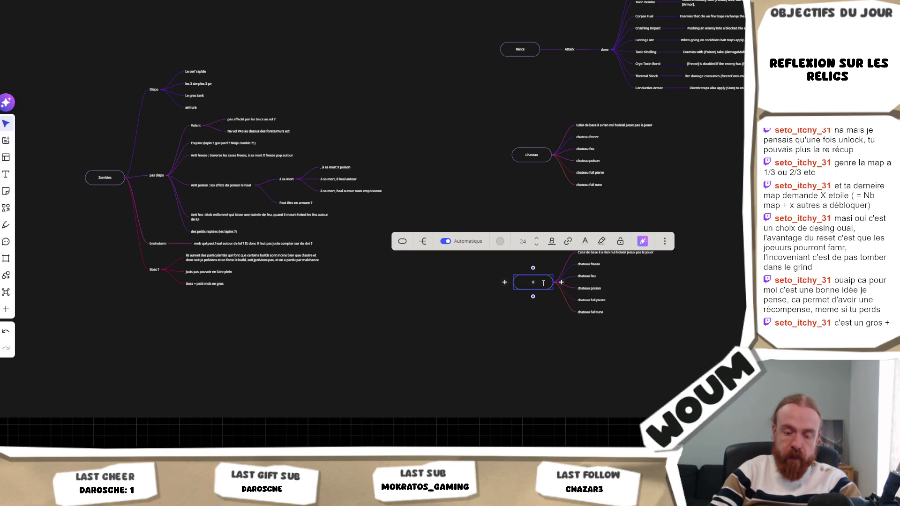
text(s de wor)
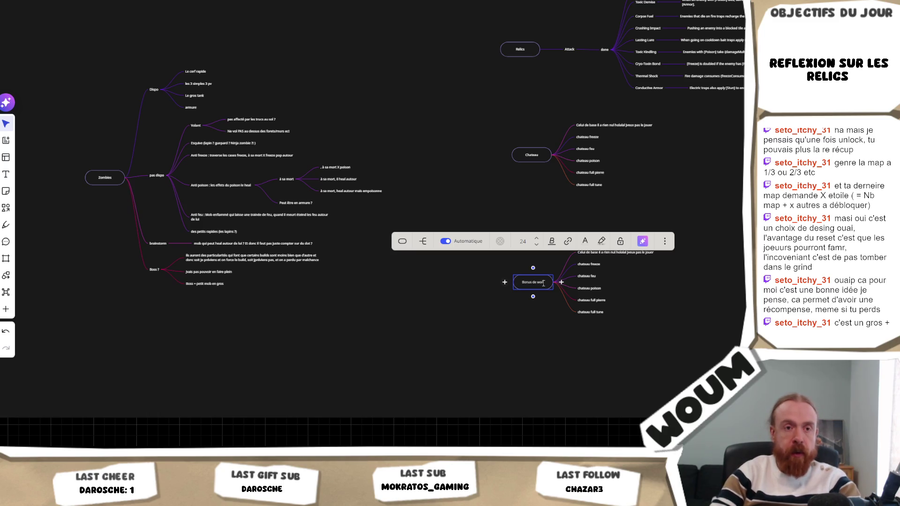
text(ld)
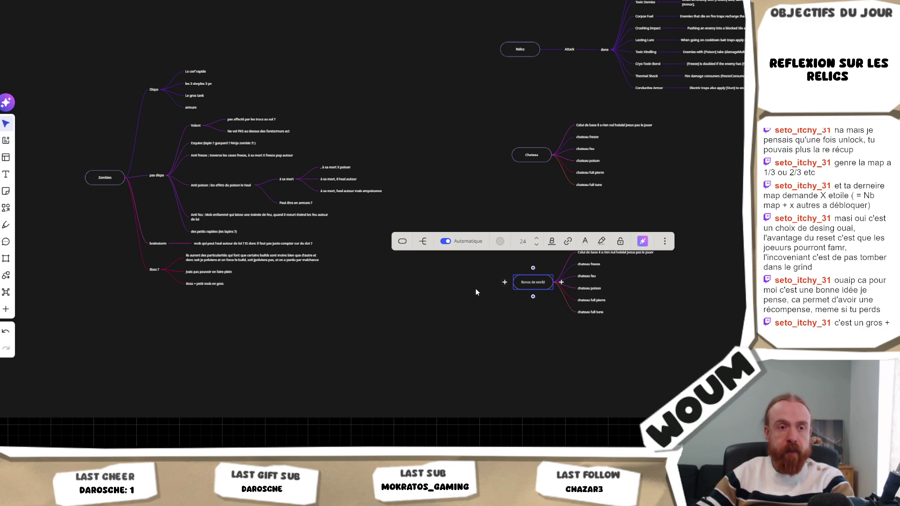
scroll(523, 345, up, 3)
- Delete the copied château notes and rewrite the remaining one as the found-dragon explanation
drag(569, 352, 489, 234)
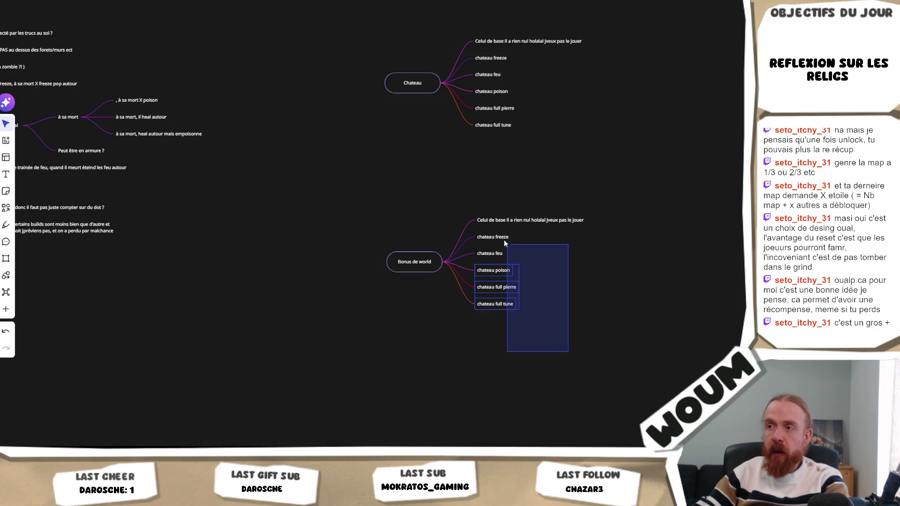
key(Delete)
click(497, 261)
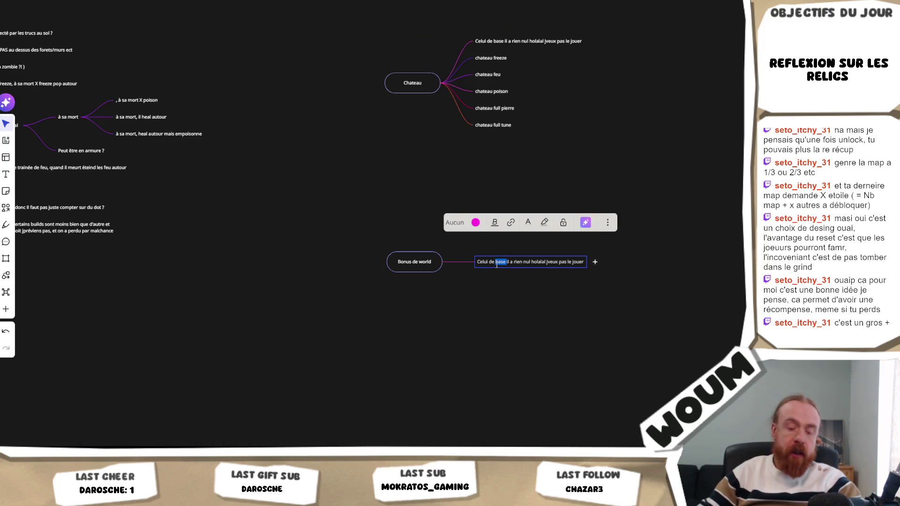
double_click(496, 263)
text(Genre y'a)
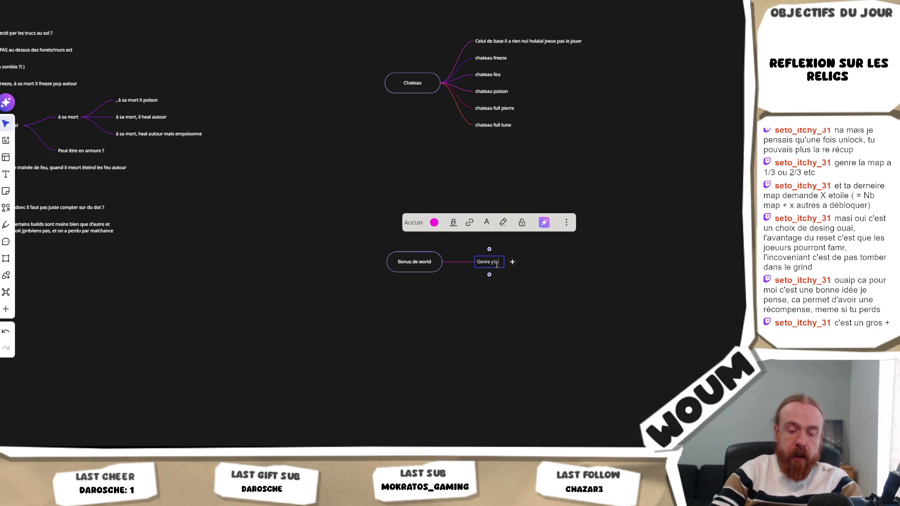
text( un truc à recons)
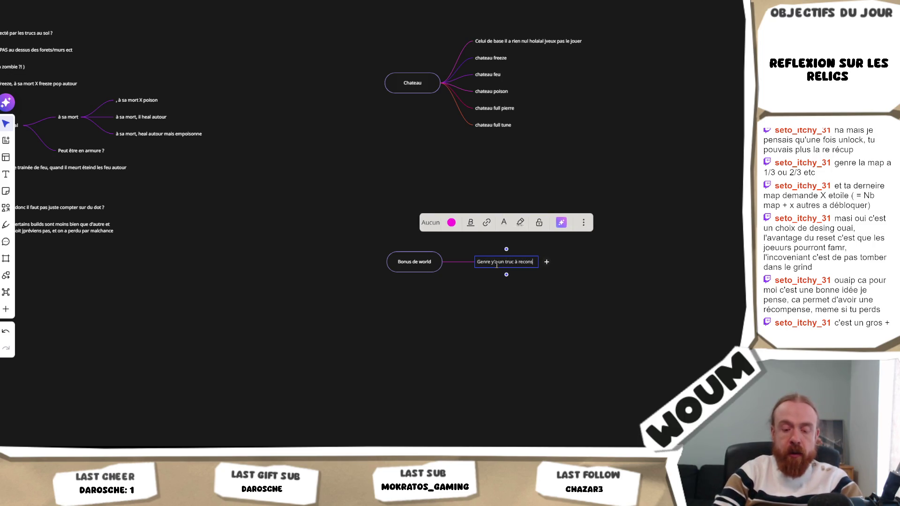
text(truire )
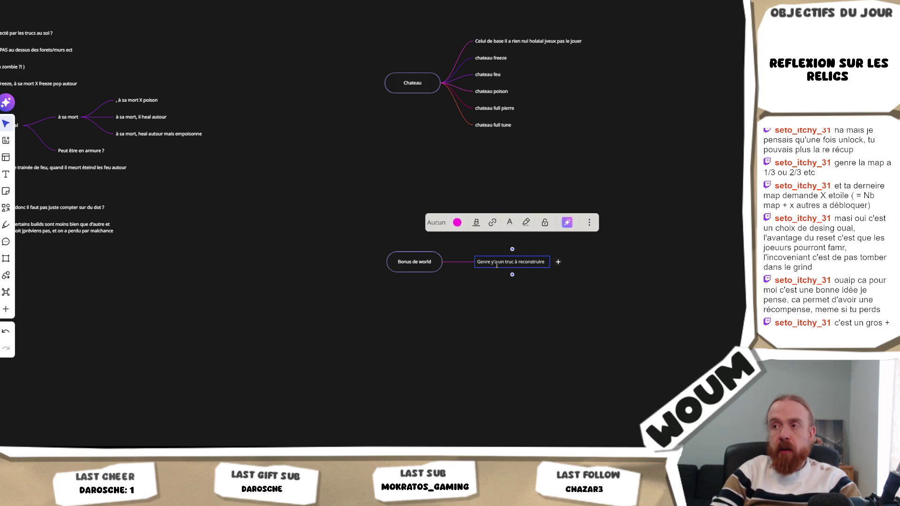
text(d)
key(BackSpace)
text(sur une ma)
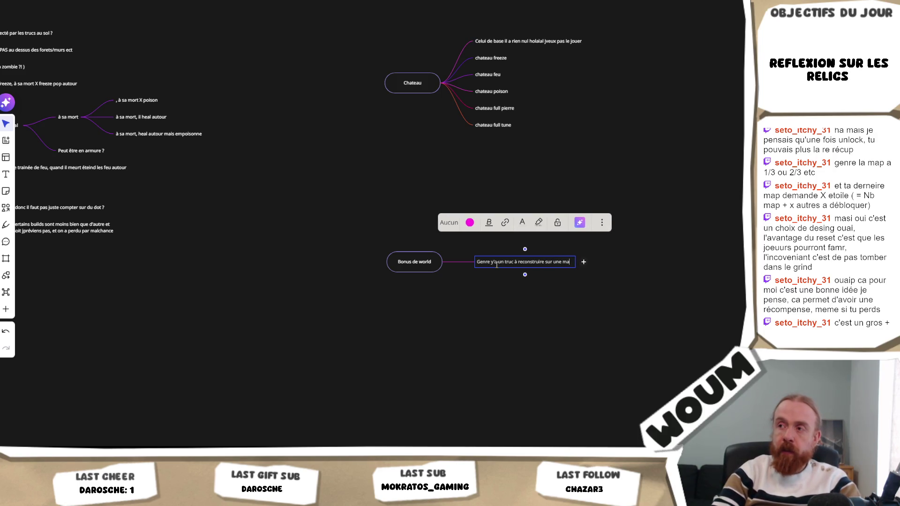
text(p, mais quand tu)
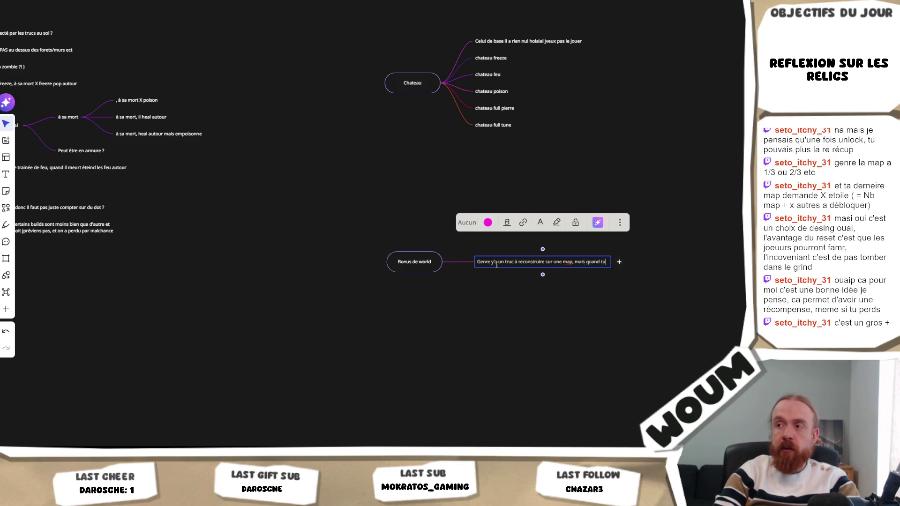
text( l'as trouvé)
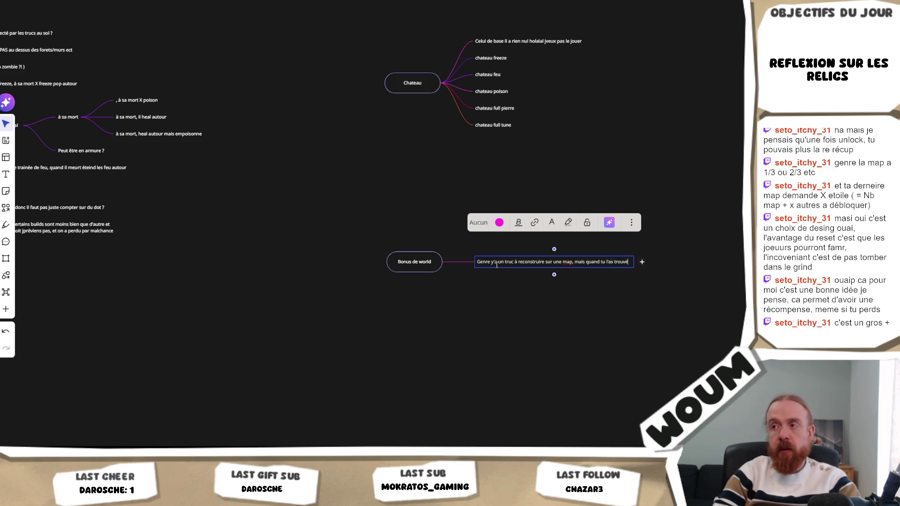
text(,)
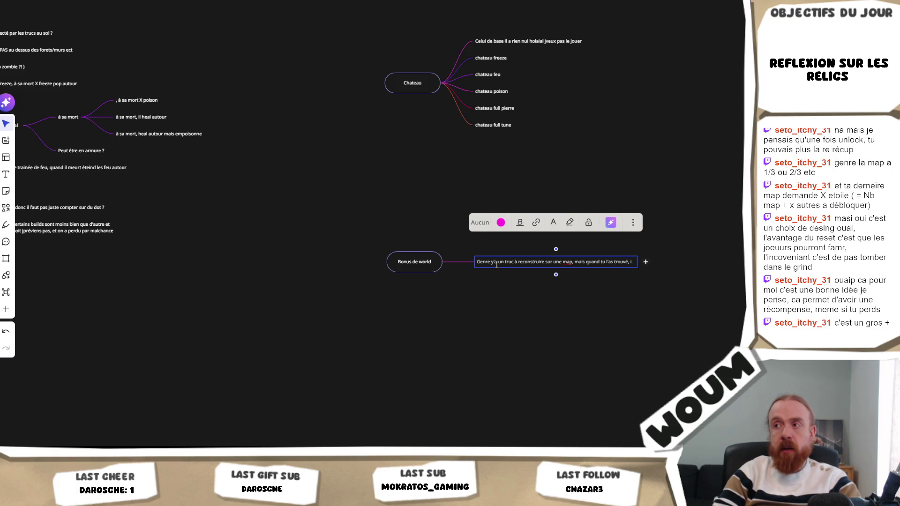
text( tu sais for)
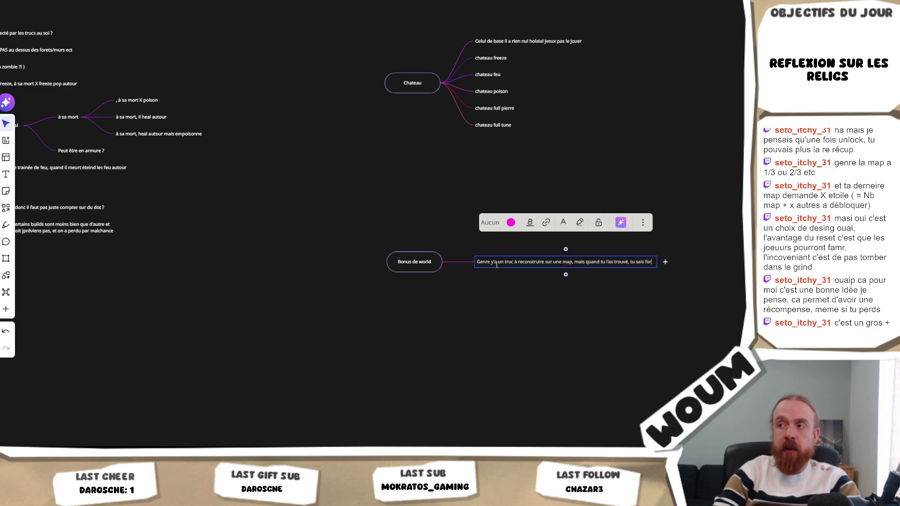
text(cément où i)
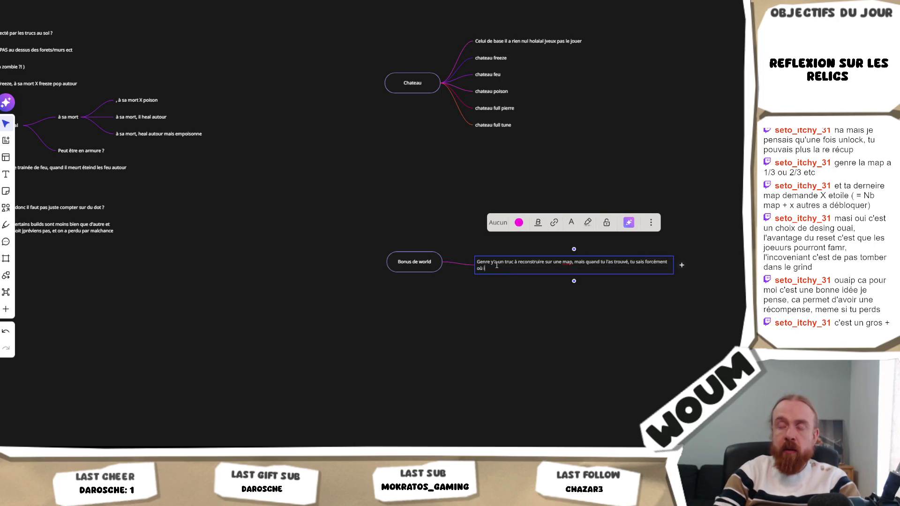
text(st)
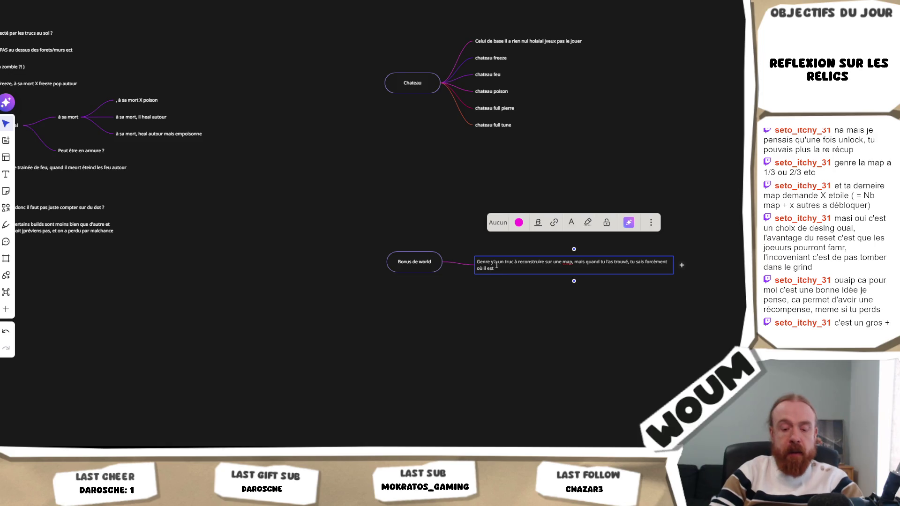
text(, i run)
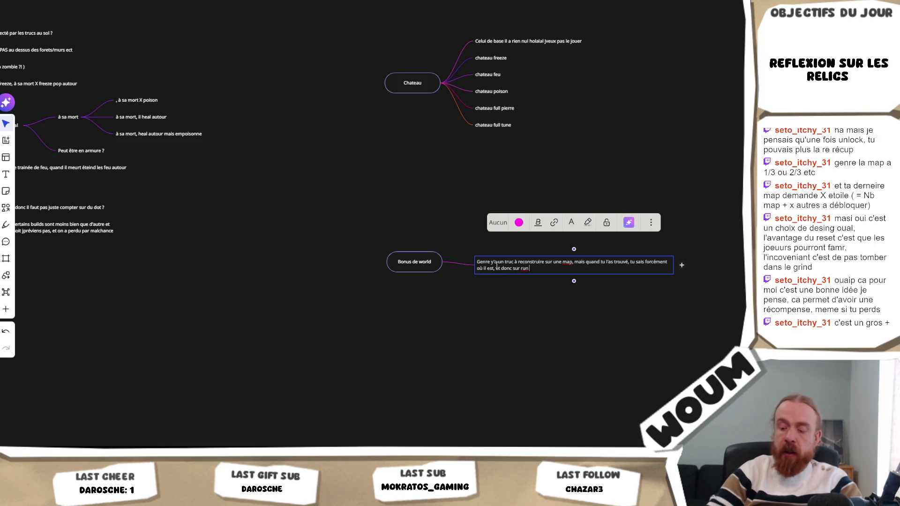
text( 1 t'as perud ma)
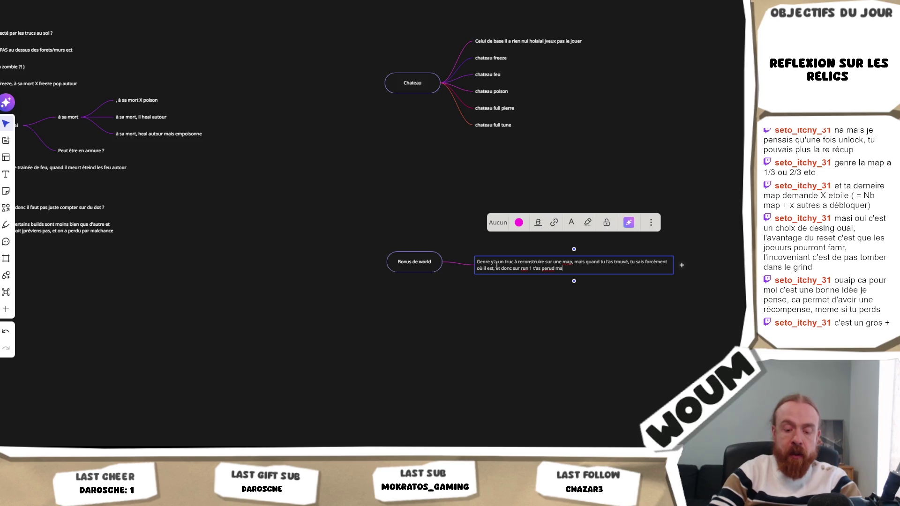
text(is t'as trouvé le dragon, run)
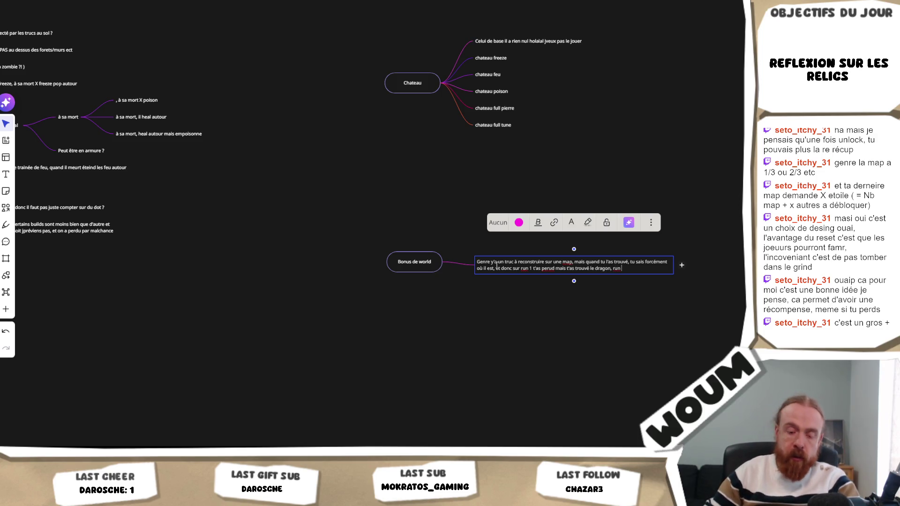
text(2 tu sais où es)
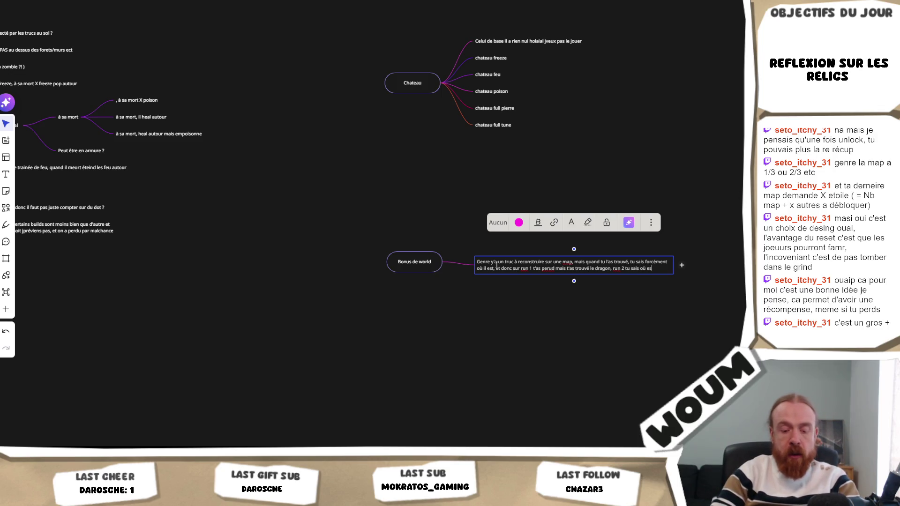
text(on)
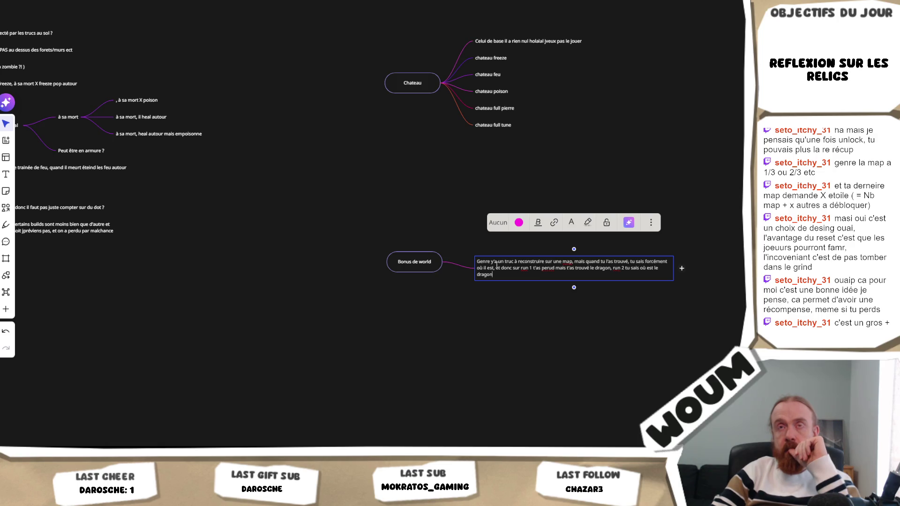
click(322, 225)
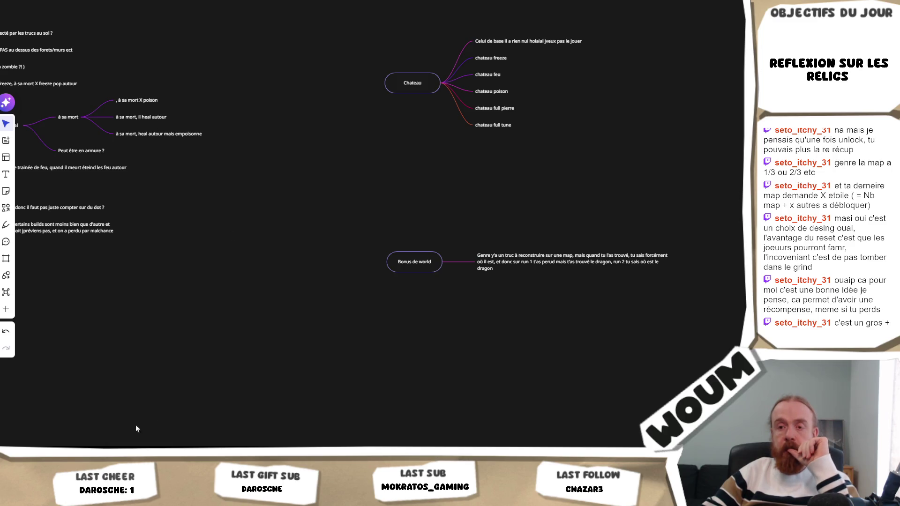
key(alt+Tab)
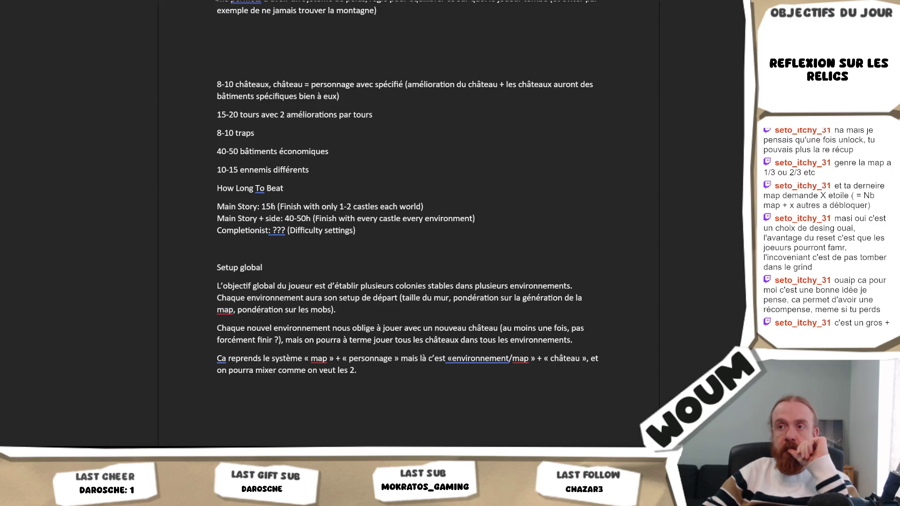
text(-20)
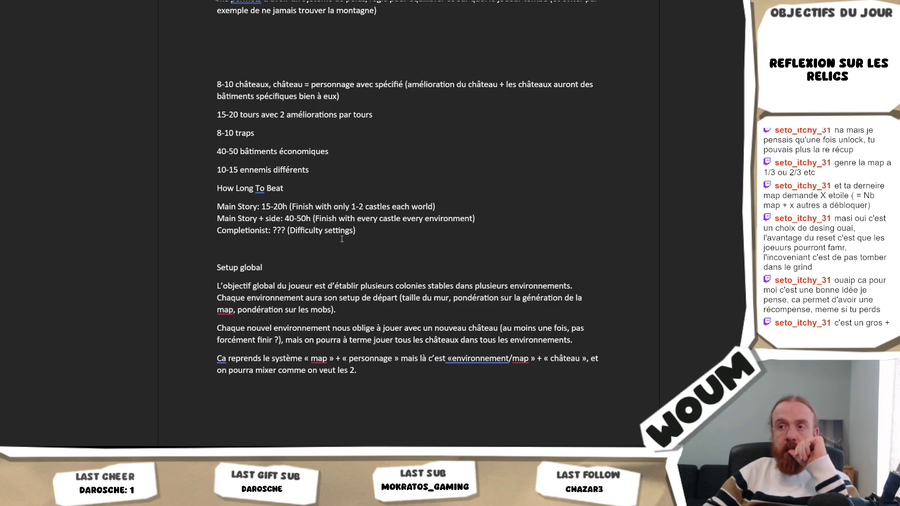
key(BackSpace)
key(BackSpace)
key(BackSpace)
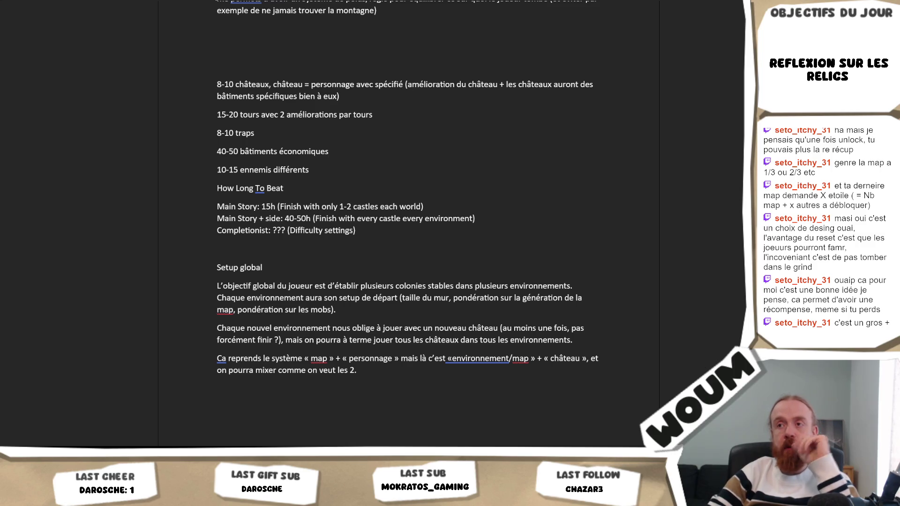
- Add a child note under the Bonus de world explanation saying progress is kept
key(alt+Tab)
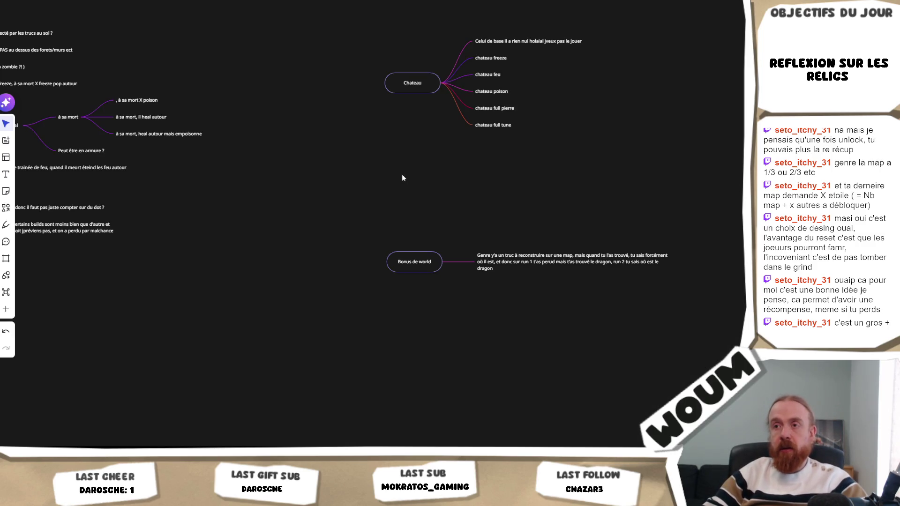
drag(459, 191, 391, 223)
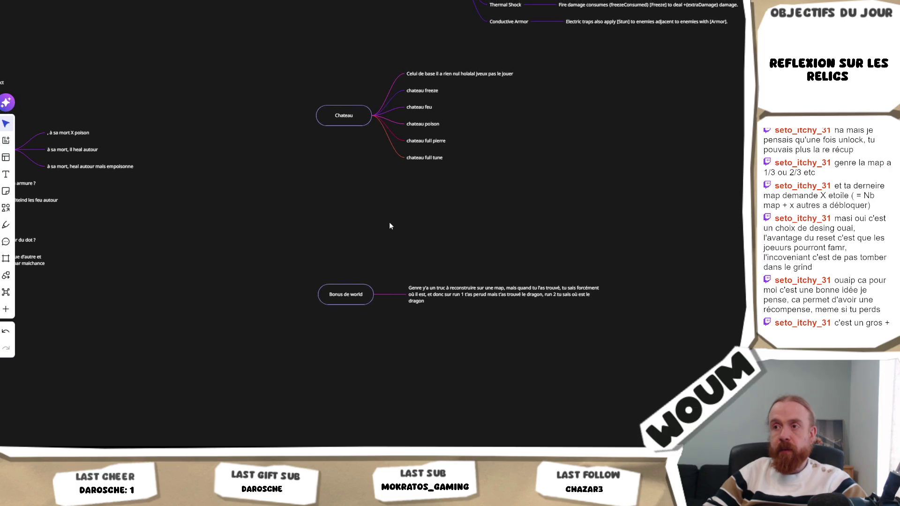
drag(316, 211, 332, 227)
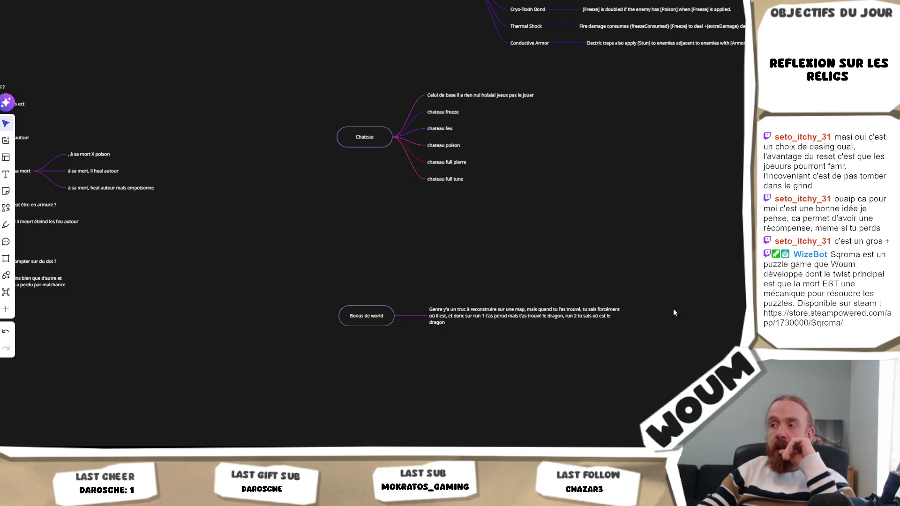
click(634, 317)
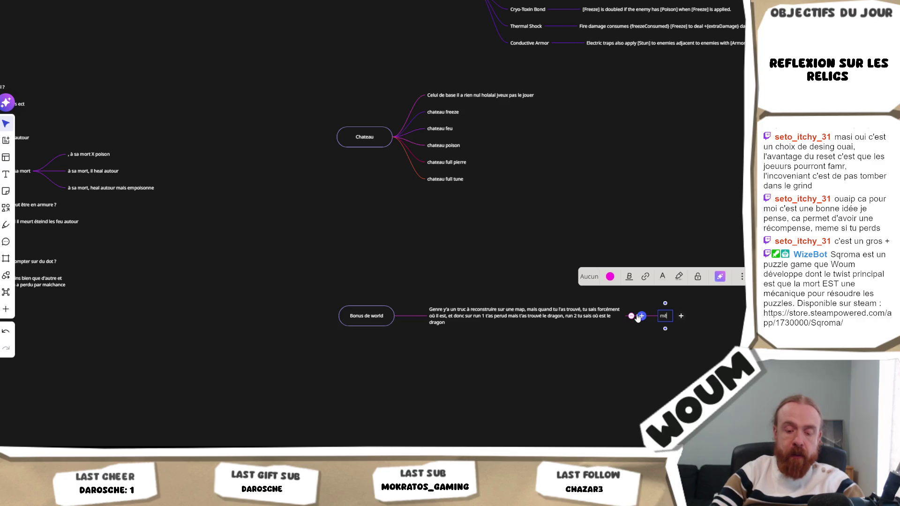
text(même si tu perds t')
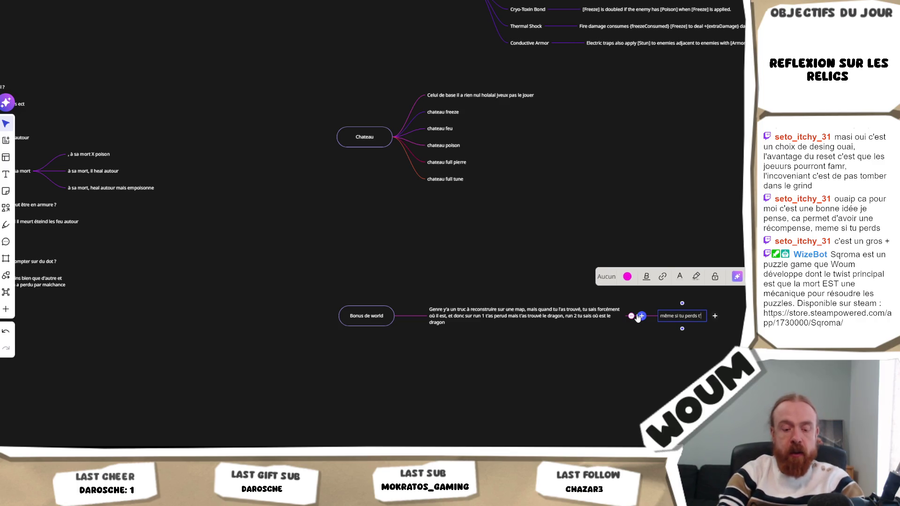
text(as avancé dans l)
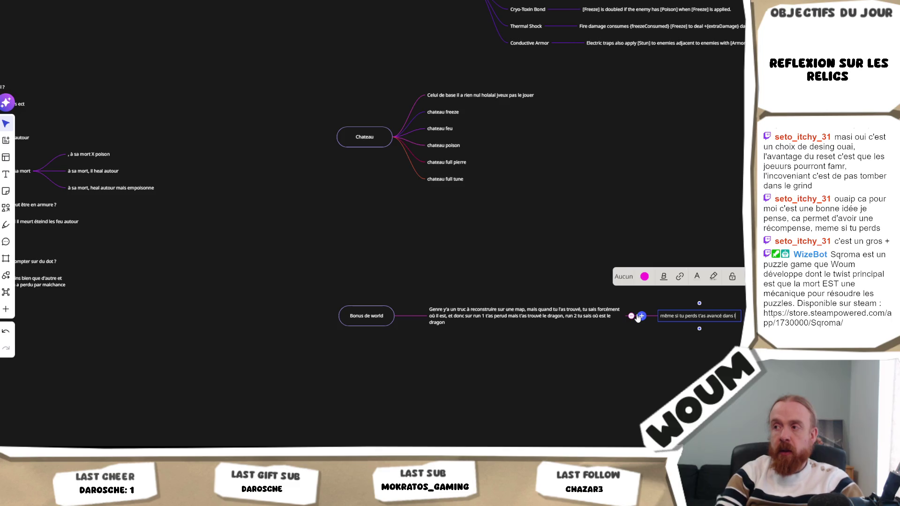
text(e truc)
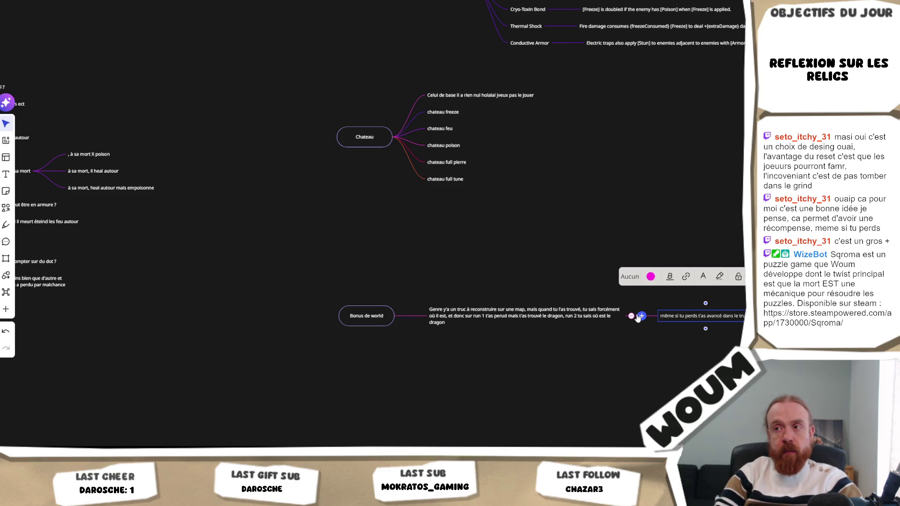
click(659, 362)
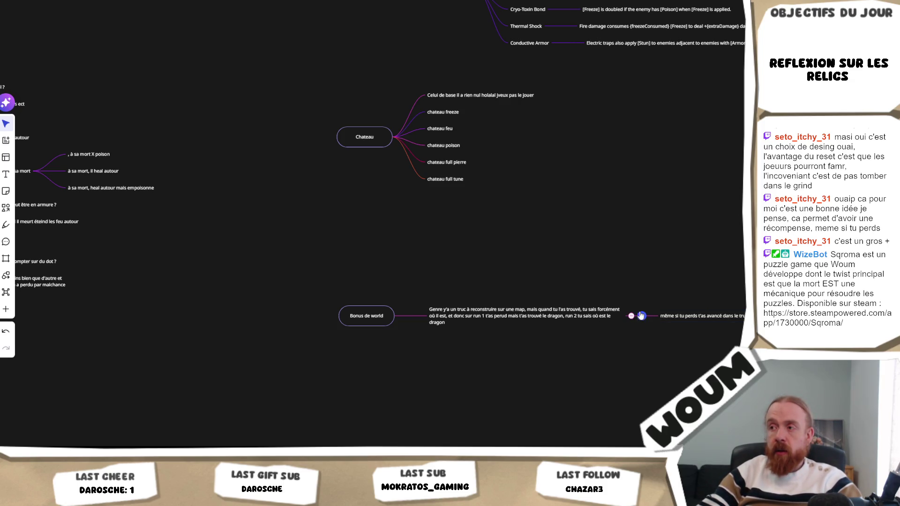
- Add the dragon meta-point note and a sibling asking whether invested resources persist
click(641, 316)
text(le d)
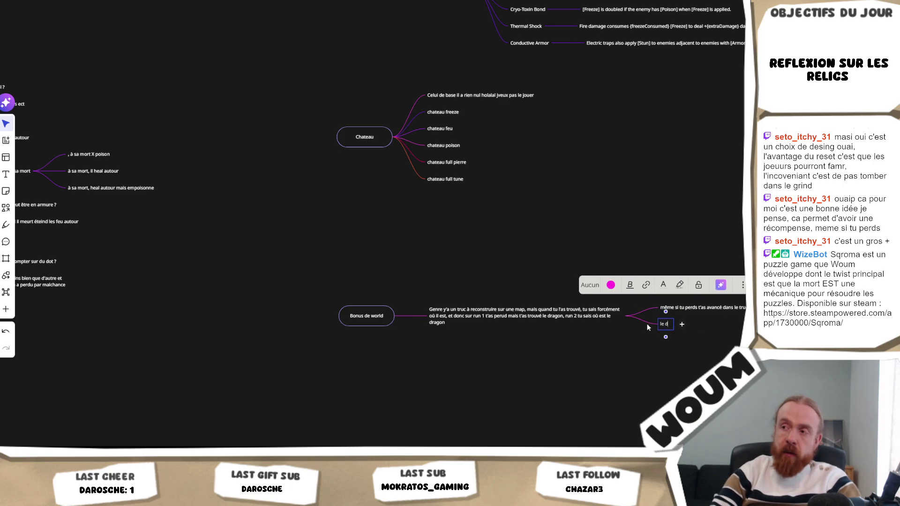
text(ragon file juste)
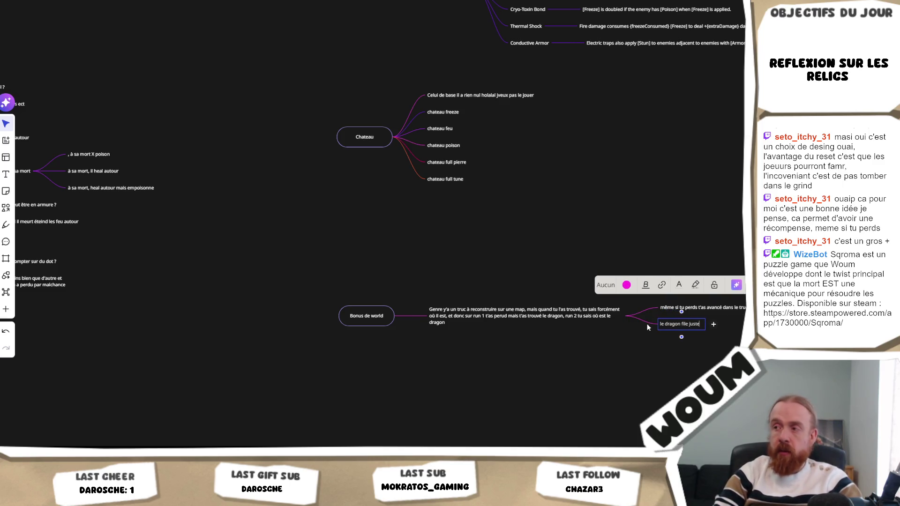
text( un point)
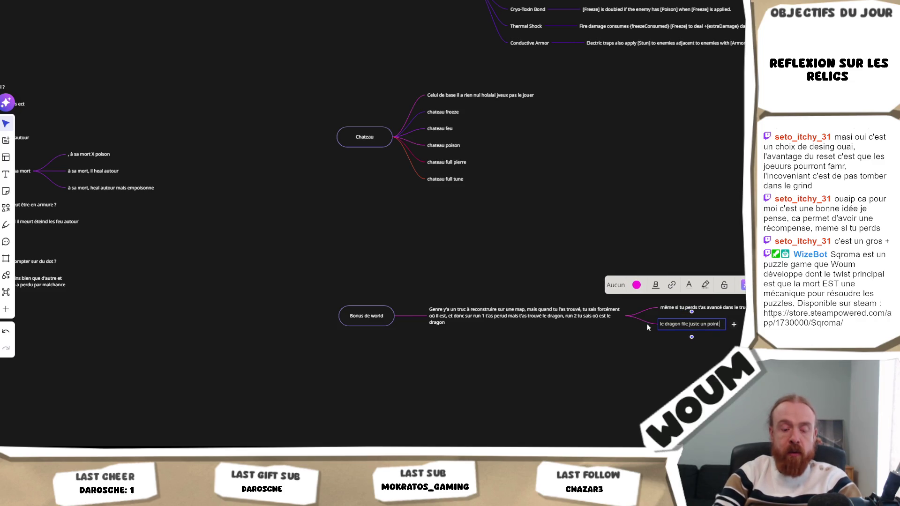
text( de meta, et)
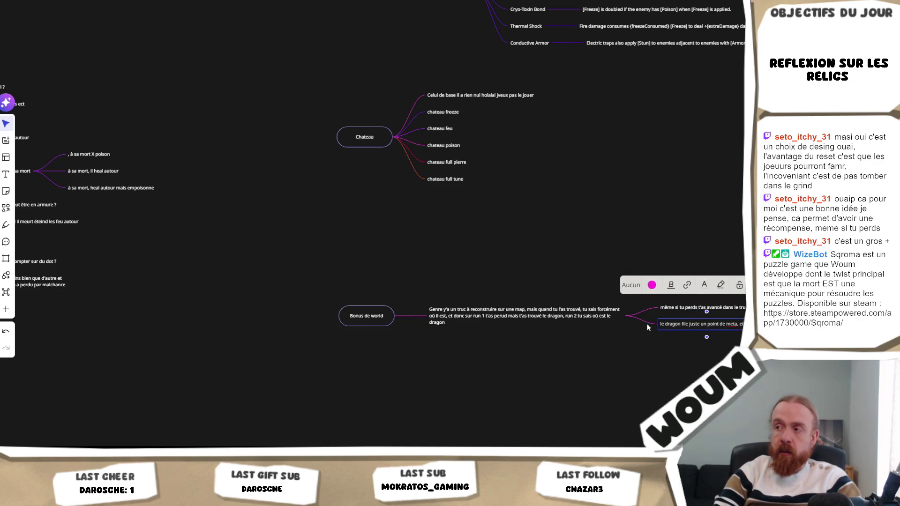
text( tu gagnes d)
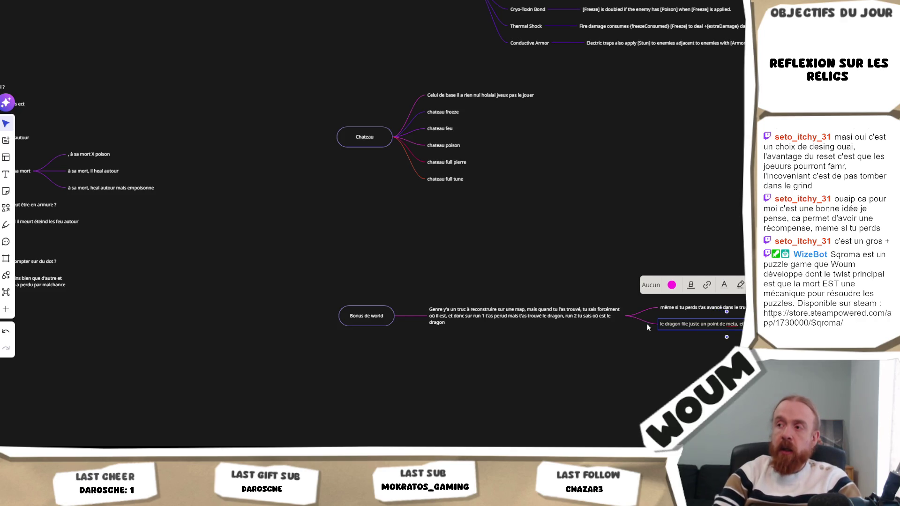
key(Return)
text(Est-c)
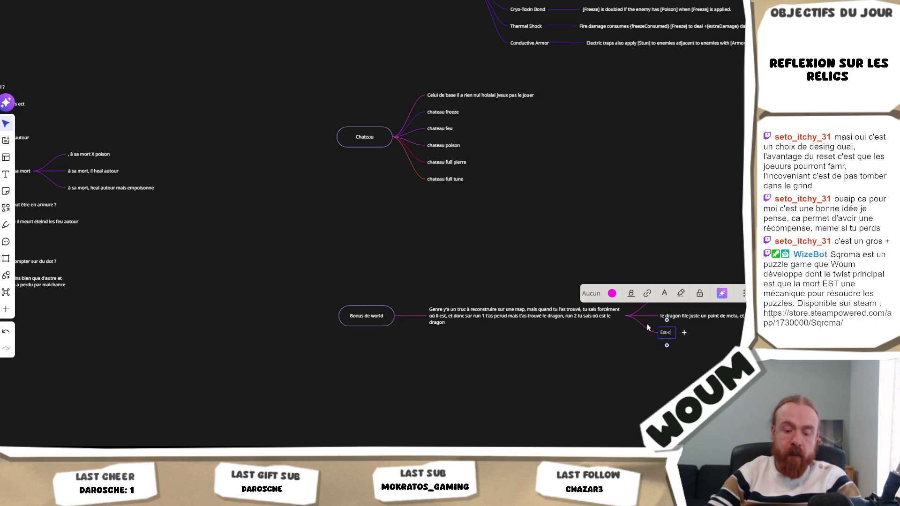
text(e que si tu emts des)
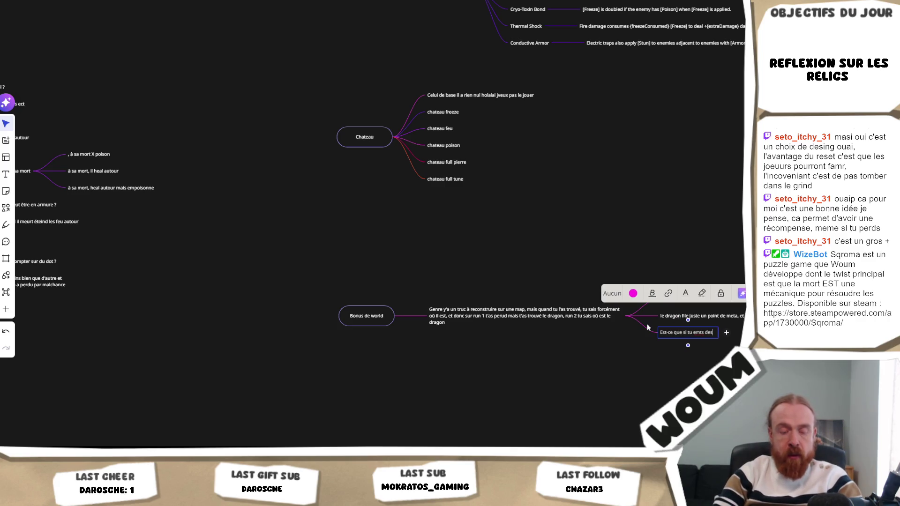
text( ressources de)
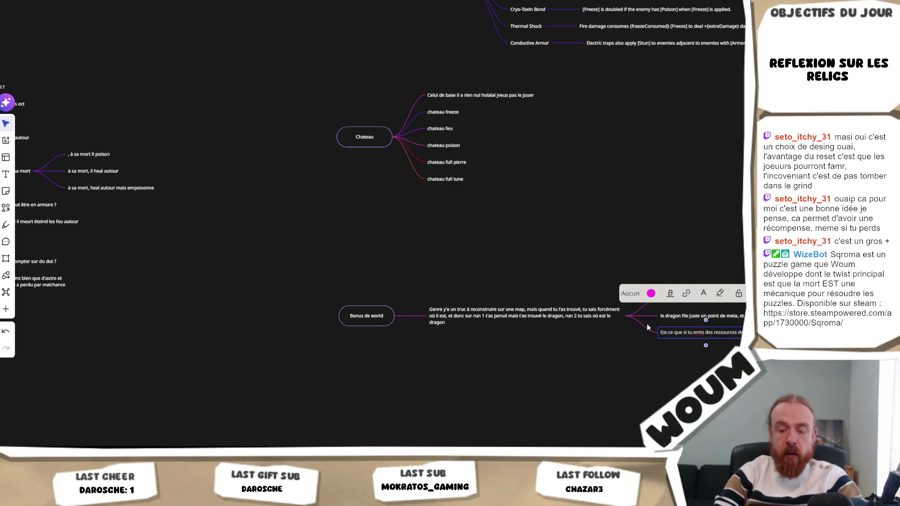
text( la m)
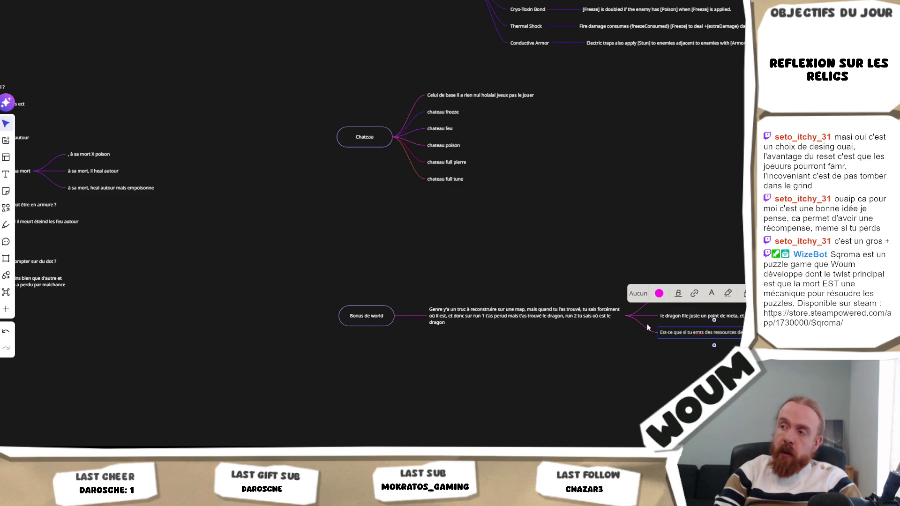
text(a)
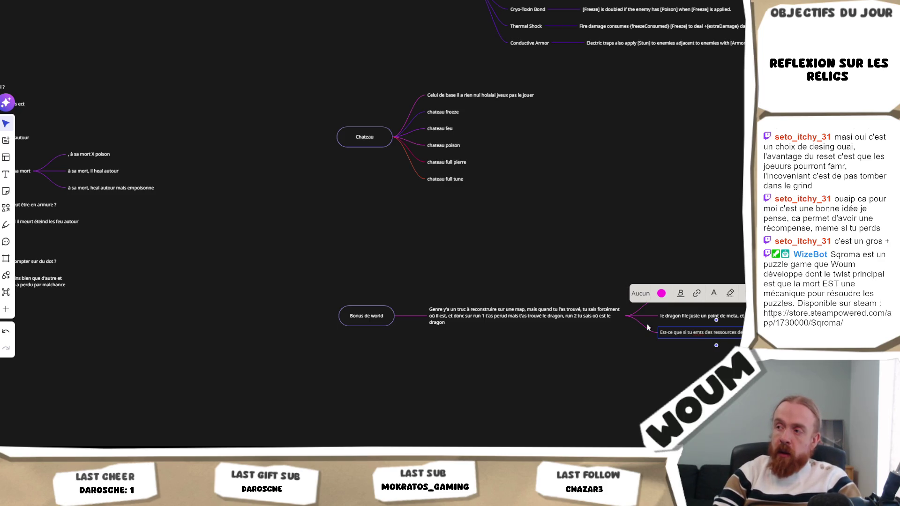
text(p et)
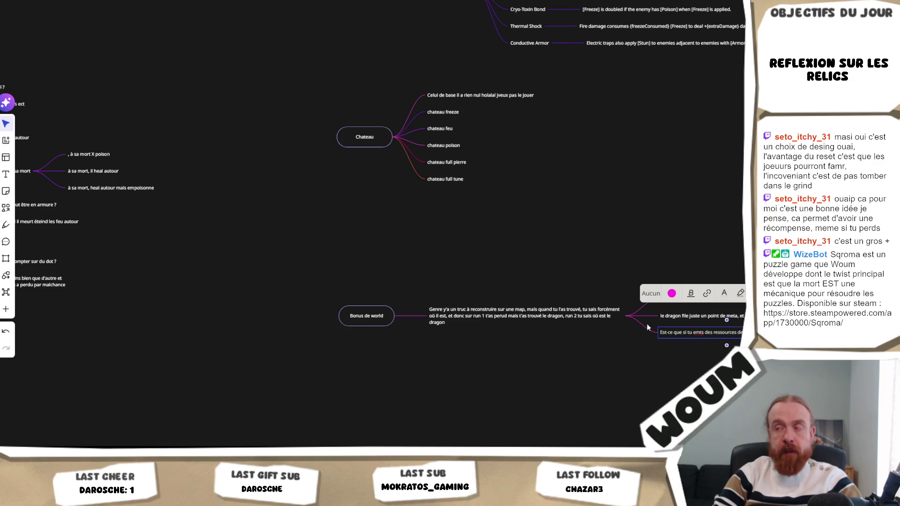
scroll(674, 366, right, 3)
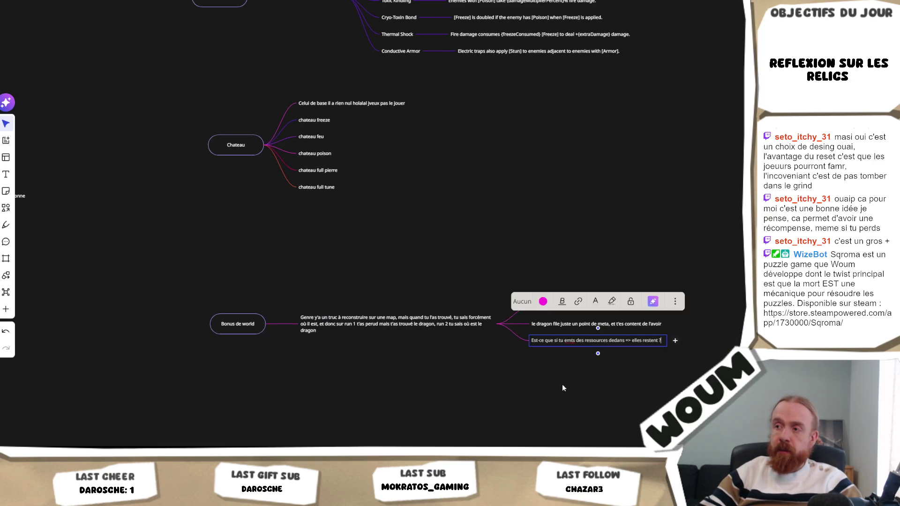
- Add a follow-up note under the resources question beginning 'mais si on fini la run, bizarre qu'on…'
click(562, 387)
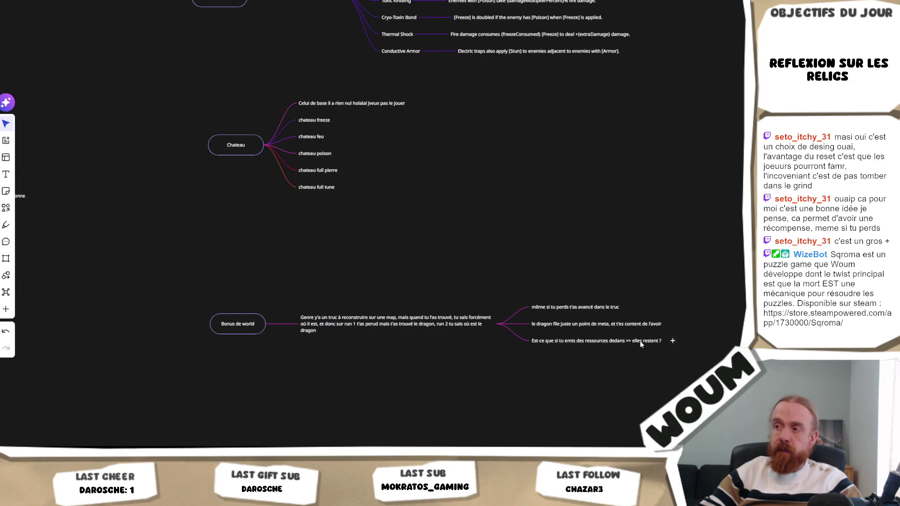
click(672, 341)
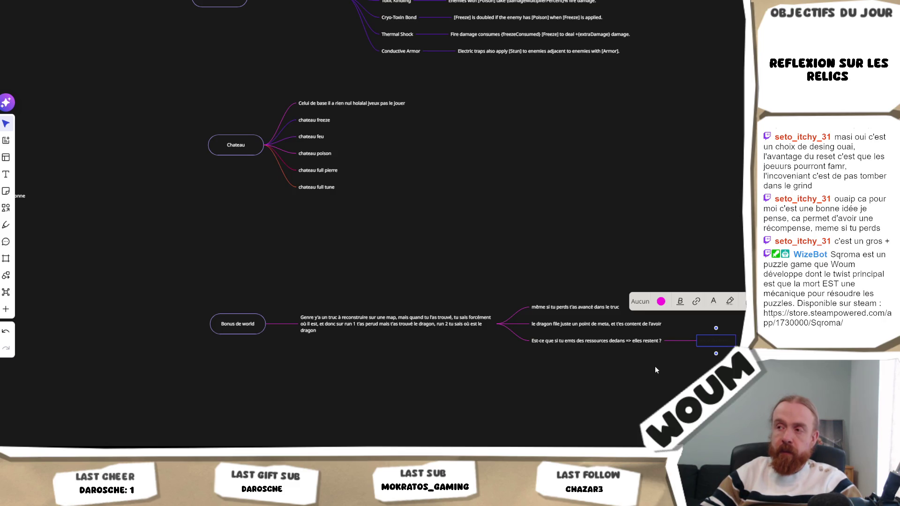
text(mais si on)
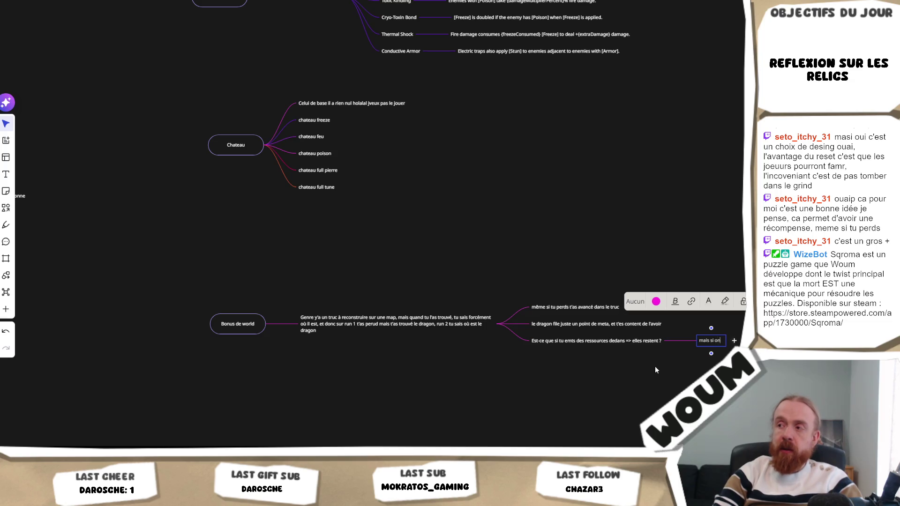
text( fini la)
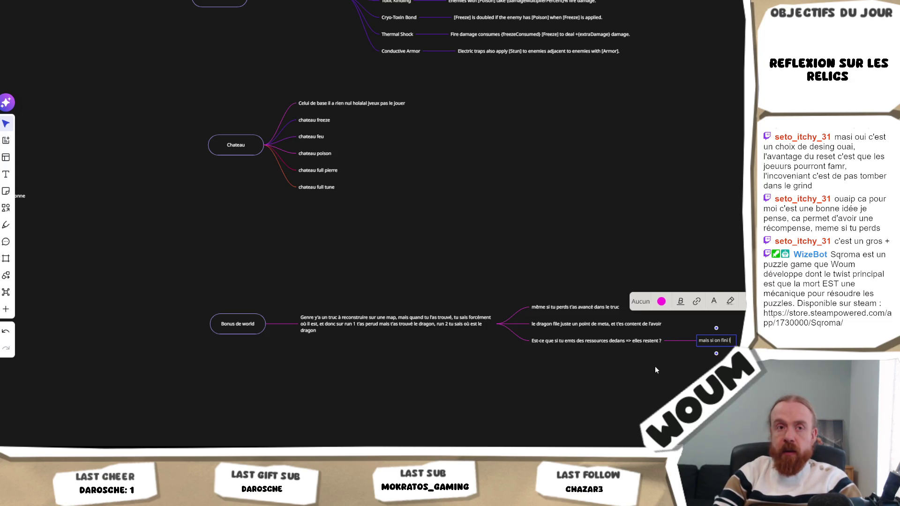
text( run)
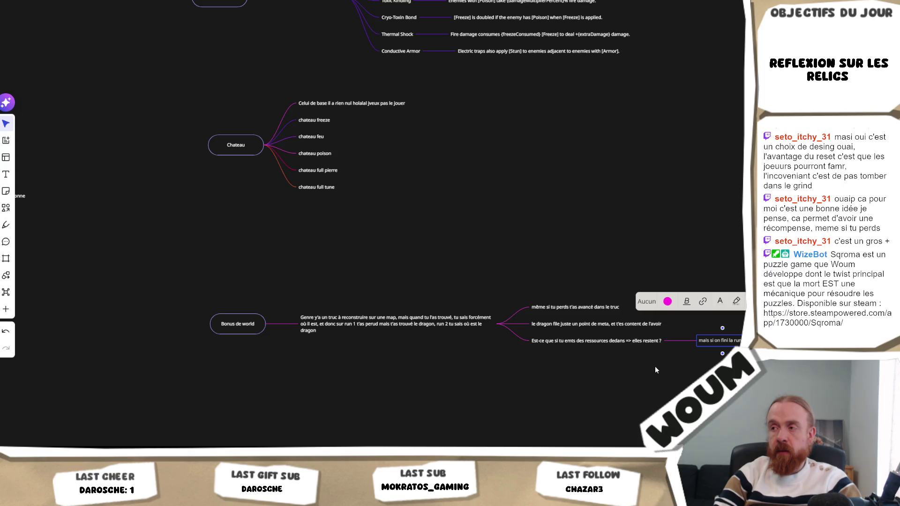
text( avec)
text( u)
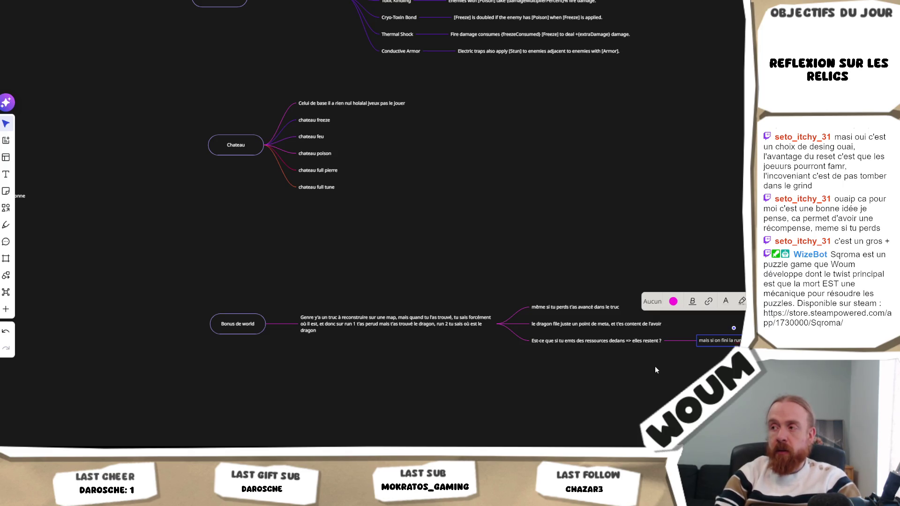
text(ne re)
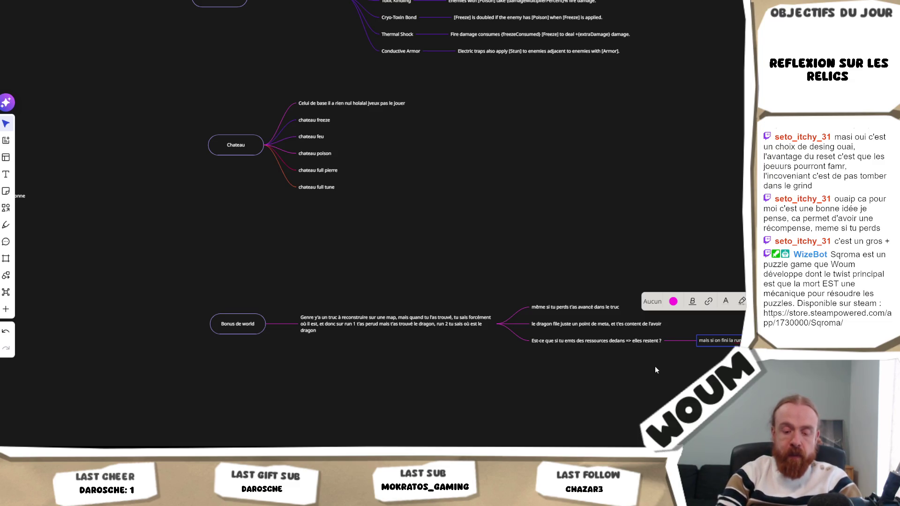
key(Escape)
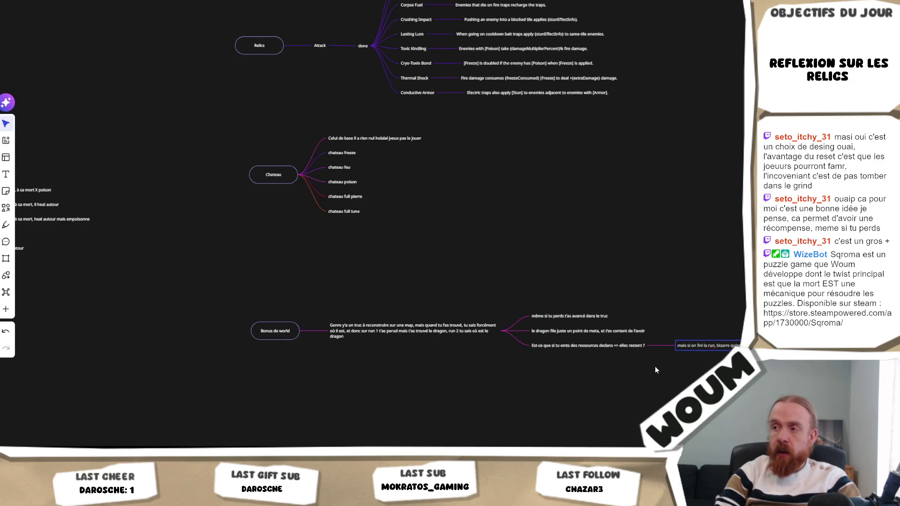
click(549, 382)
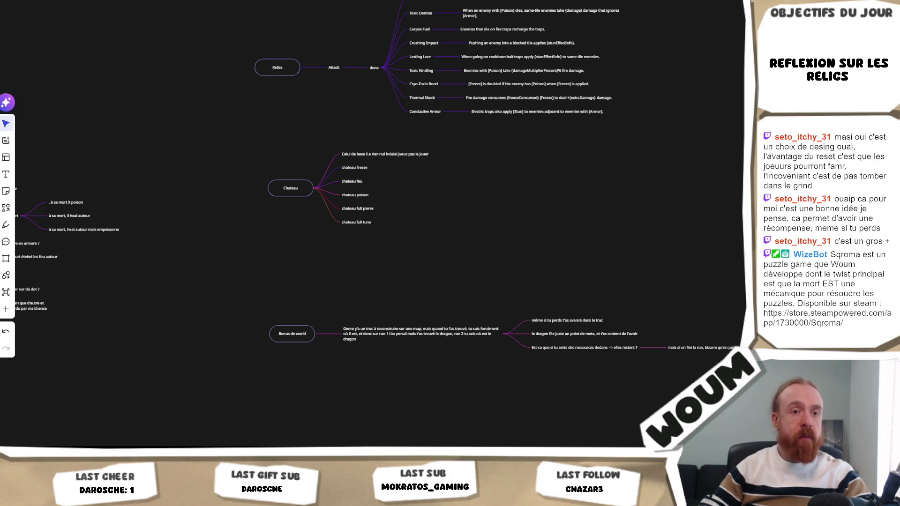
key(alt+Tab)
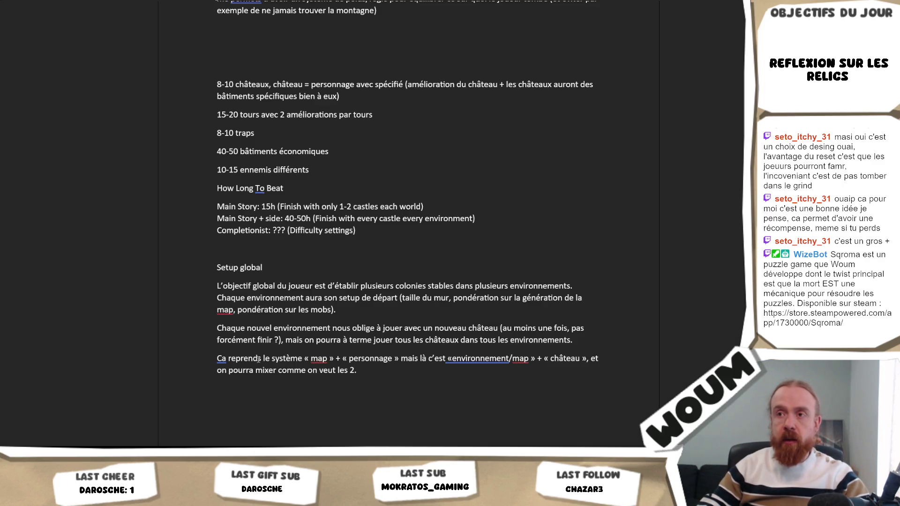
mouse_move(377, 375)
mouse_down()
mouse_move(217, 267)
mouse_move(481, 345)
mouse_up()
click(216, 268)
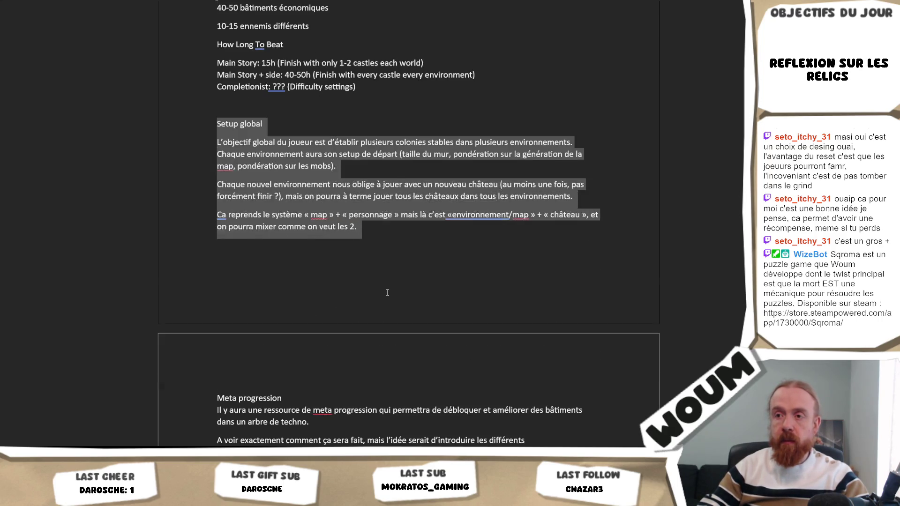
key(ctrl+c)
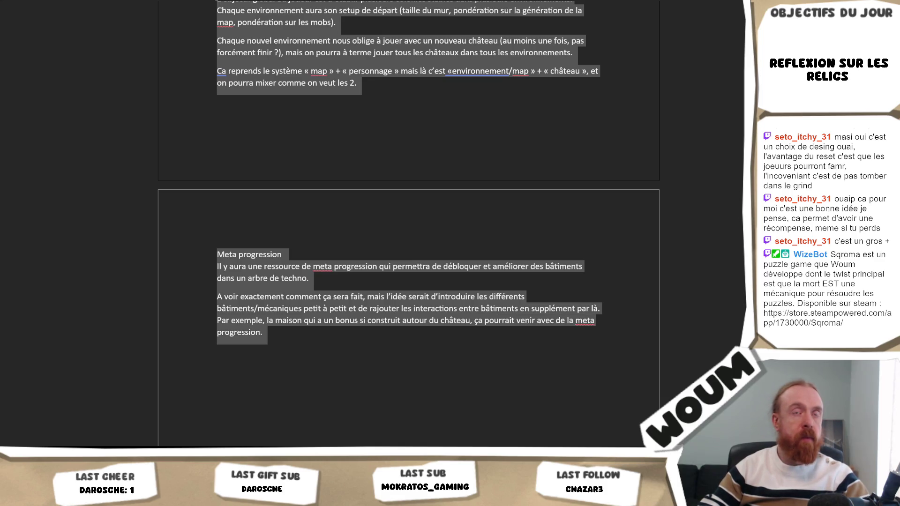
key(Right)
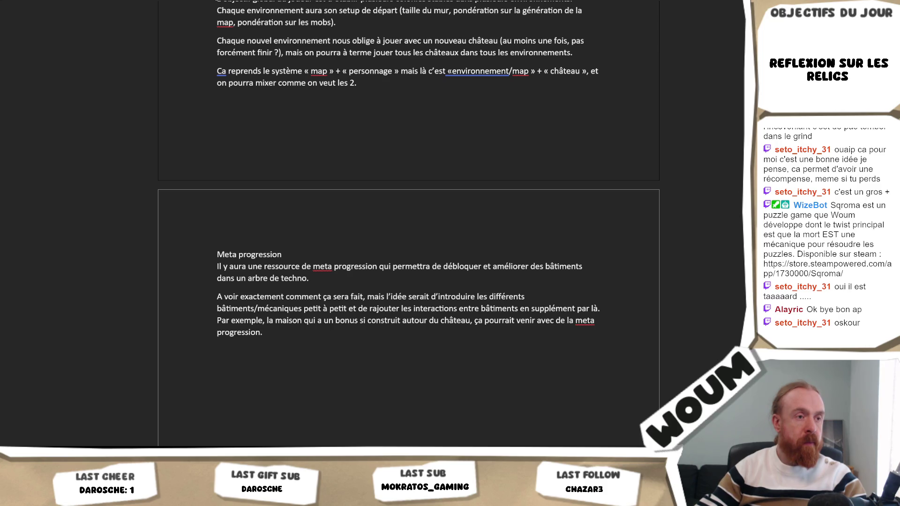
key(ctrl+a)
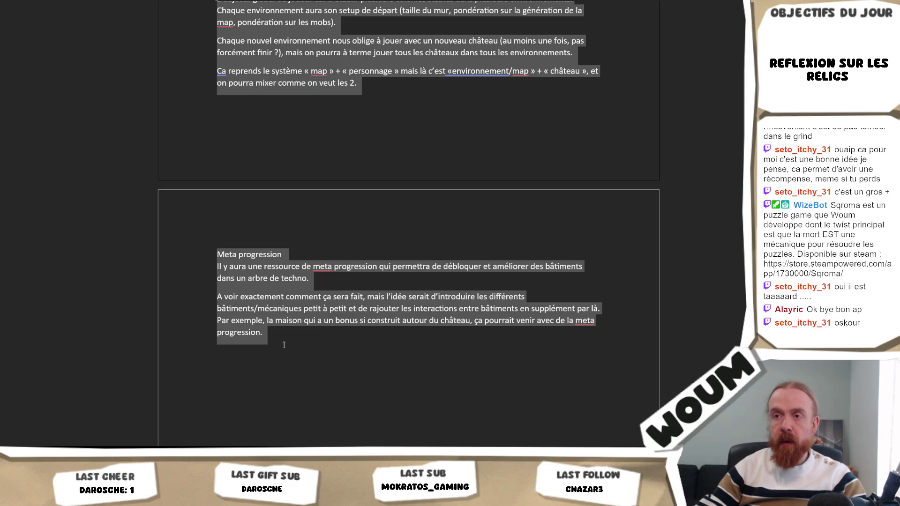
click(283, 345)
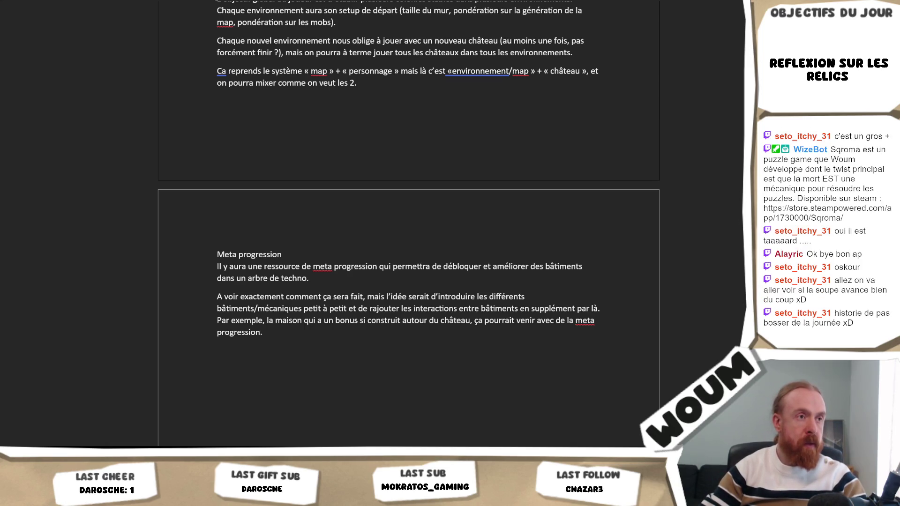
key(ctrl+a)
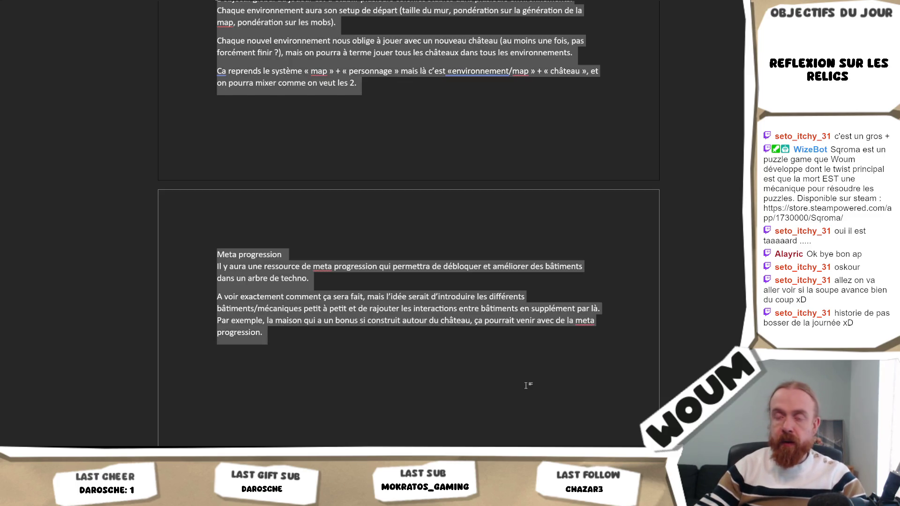
click(526, 386)
- Paste the corrected Meta progression section below the original, select it, and switch to Miro
key(ctrl+v)
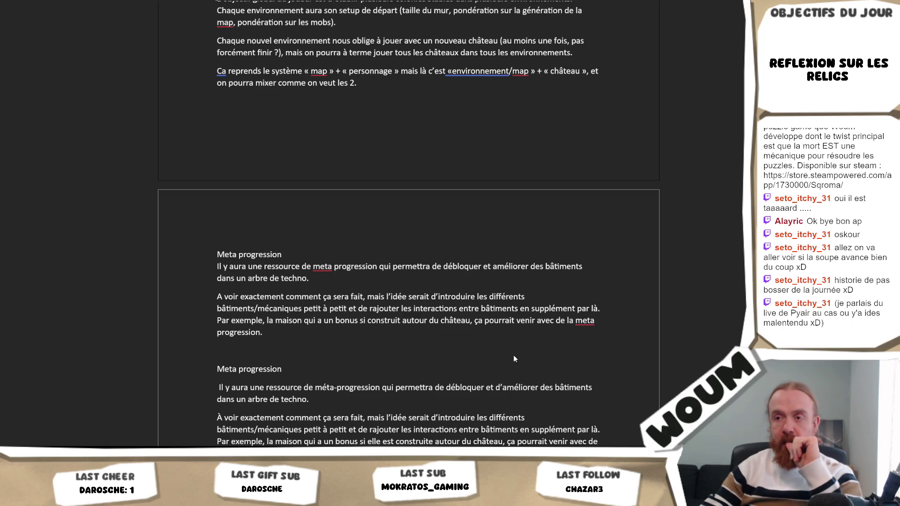
scroll(414, 361, down, 1)
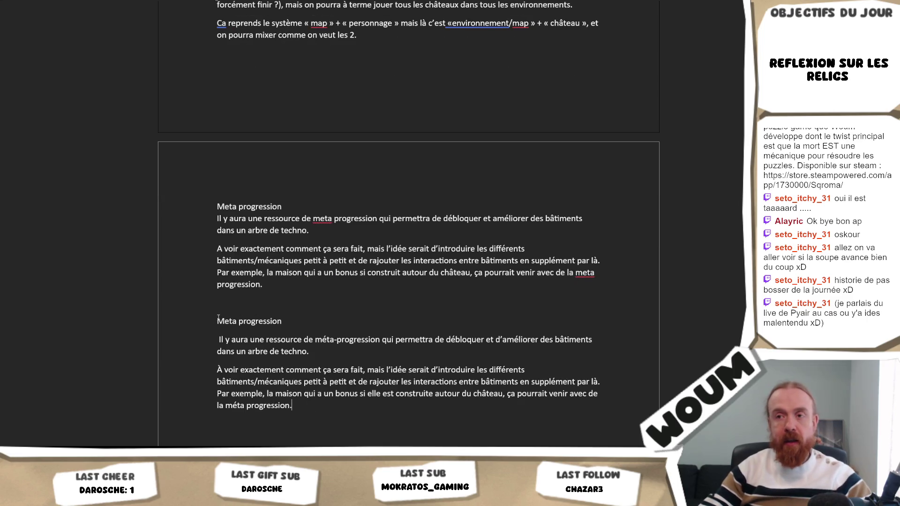
drag(303, 405, 216, 322)
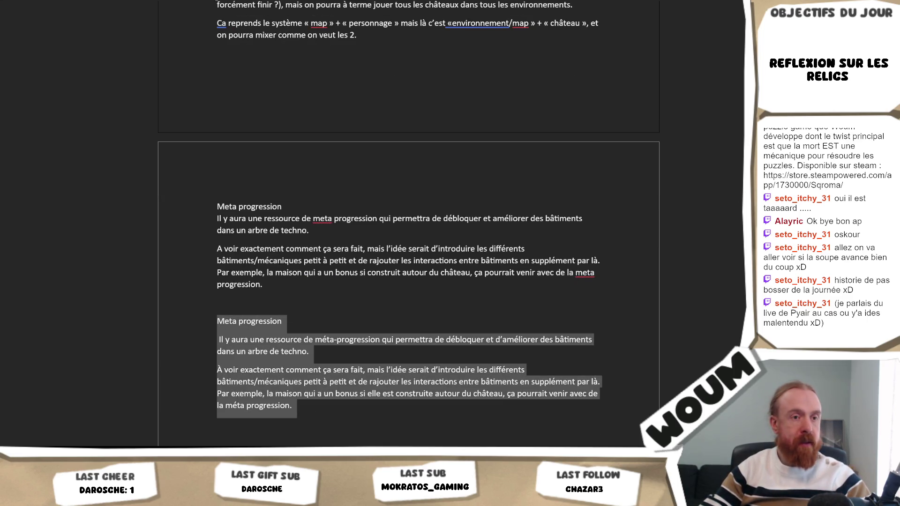
key(alt+Tab)
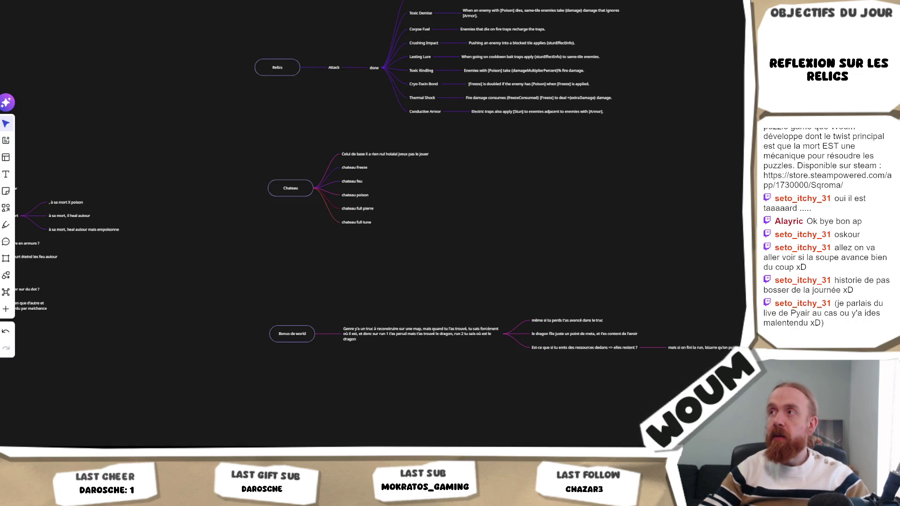
- Flip through The Last Spell, They Are Billions and Kingdom Rush pages to the campaign world-map image
key(ctrl+Tab)
key(ctrl+Tab)
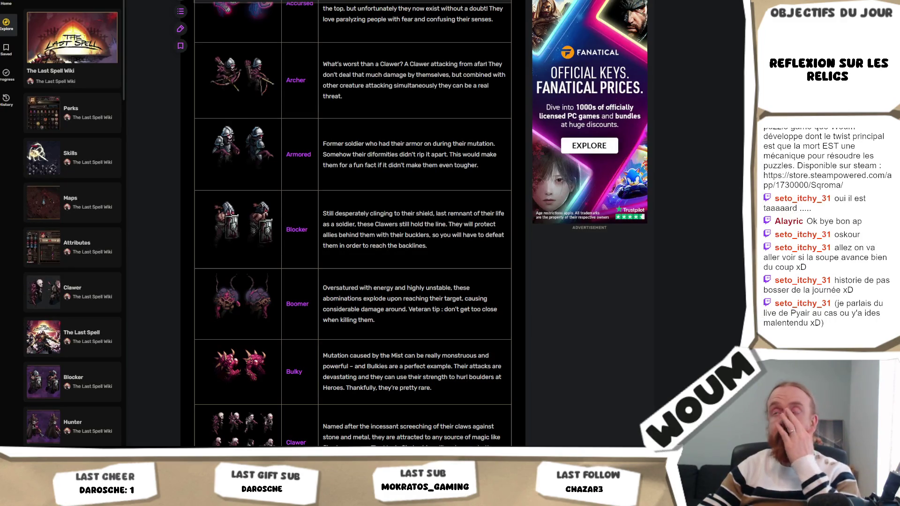
key(ctrl+Tab)
key(ctrl+Tab)
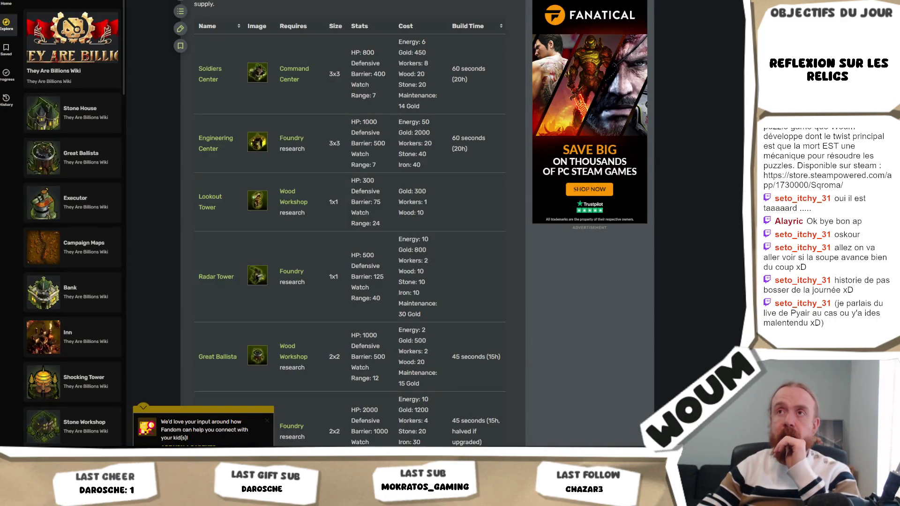
key(ctrl+Tab)
key(ctrl+Tab)
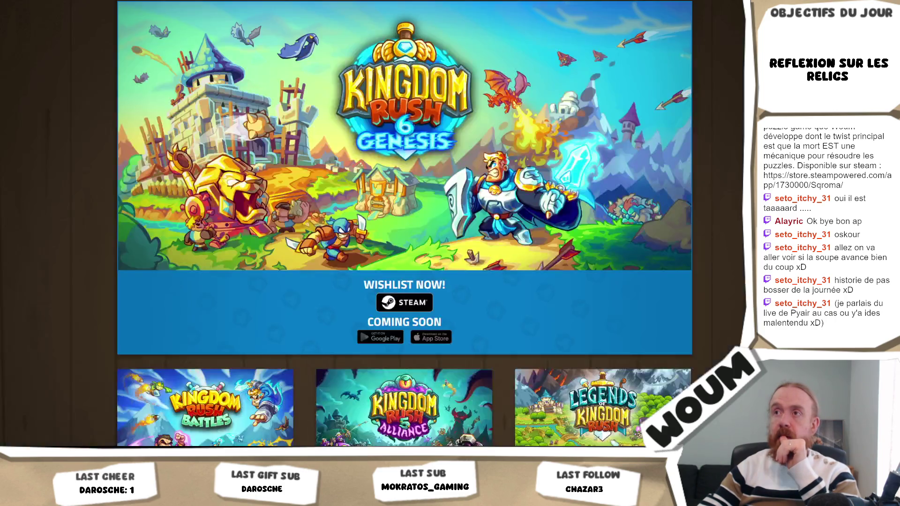
key(ctrl+Tab)
key(ctrl+Tab)
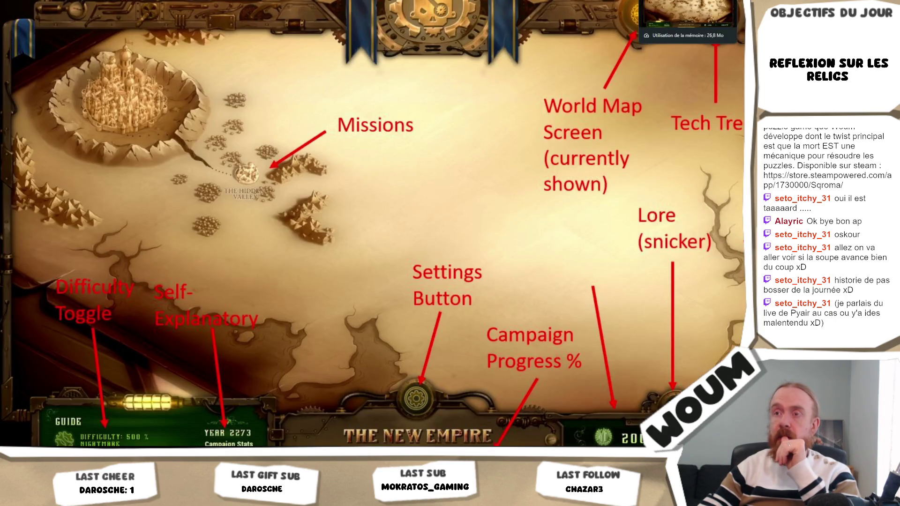
key(ctrl+Tab)
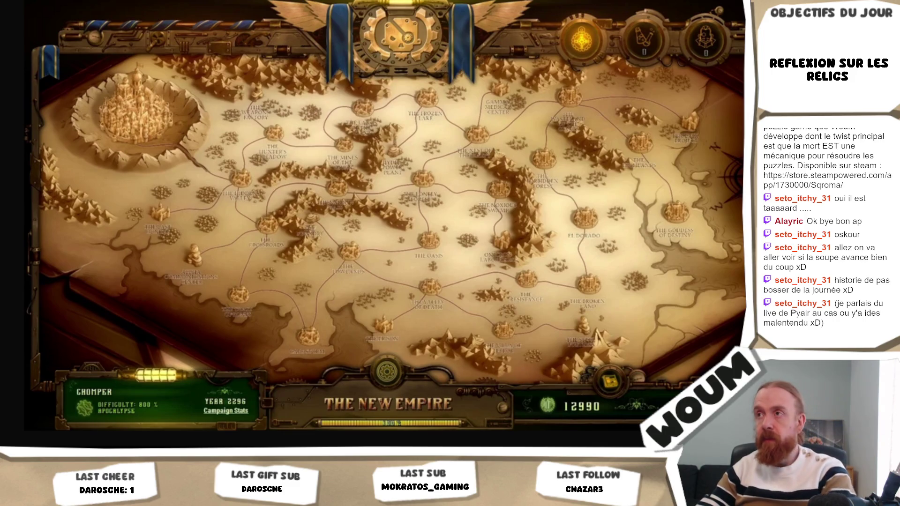
- Capture the campaign map area with Snipping Tool and return to the Word design document
key(Print)
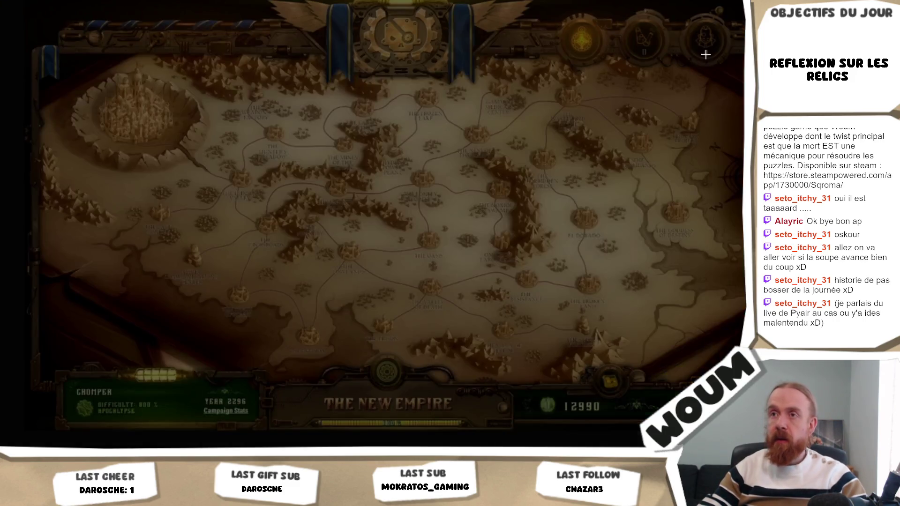
mouse_move(706, 54)
mouse_down()
mouse_move(198, 350)
mouse_move(209, 358)
mouse_up()
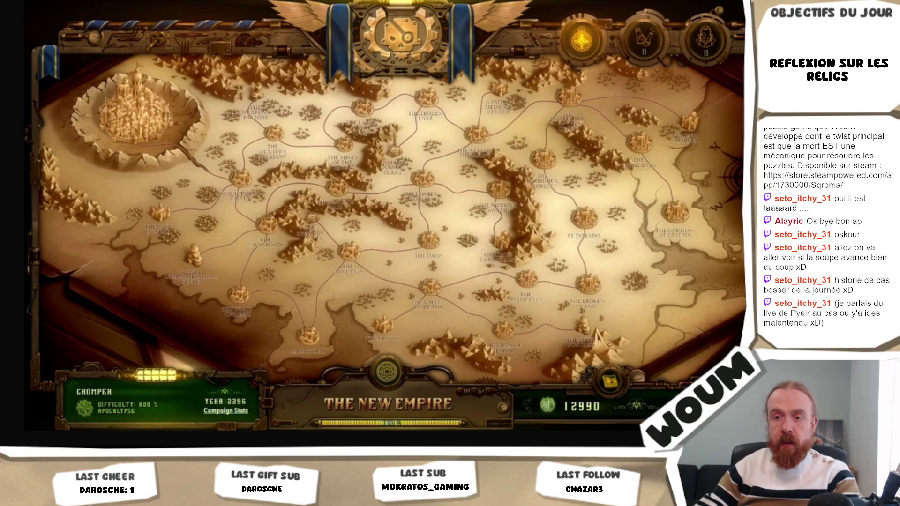
key(alt+Tab)
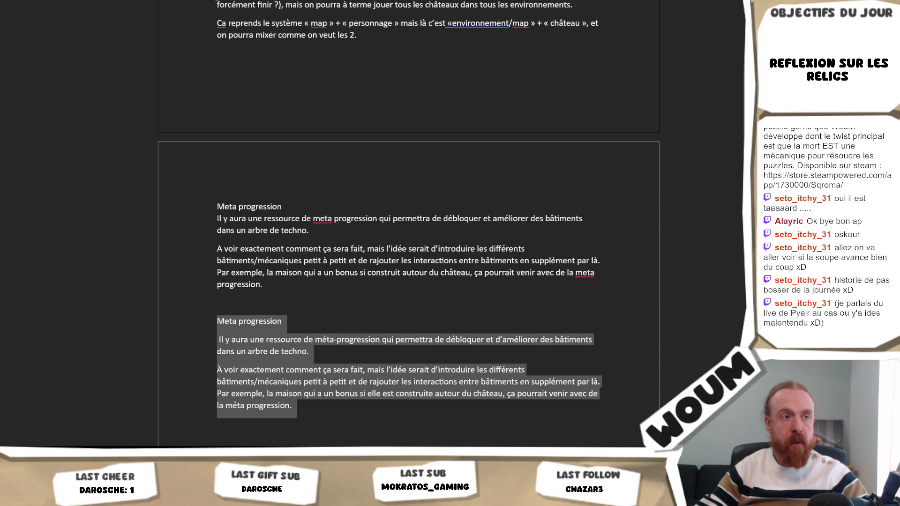
key(Right)
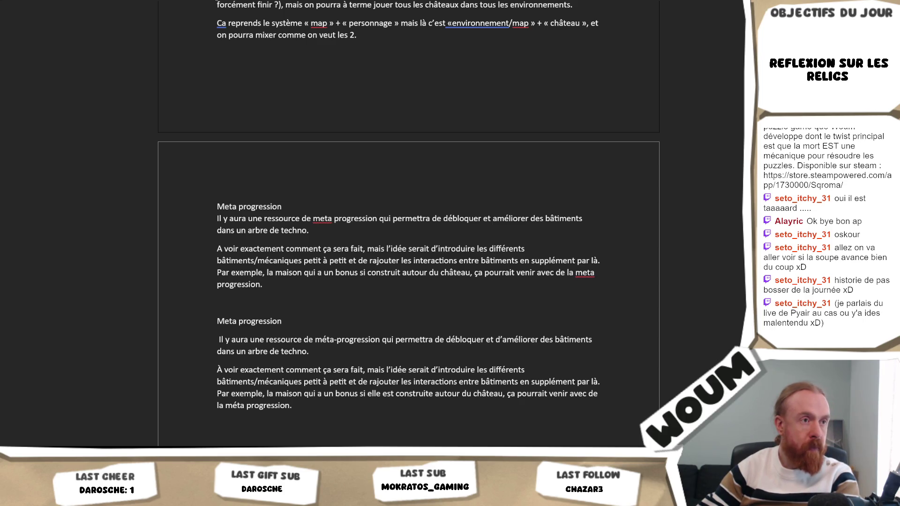
scroll(422, 165, up, 5)
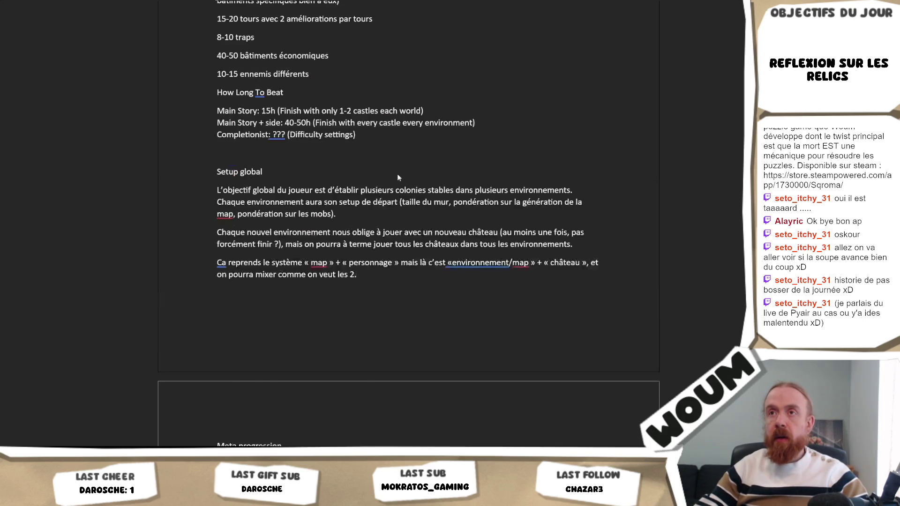
scroll(376, 225, up, 3)
drag(378, 284, 173, 135)
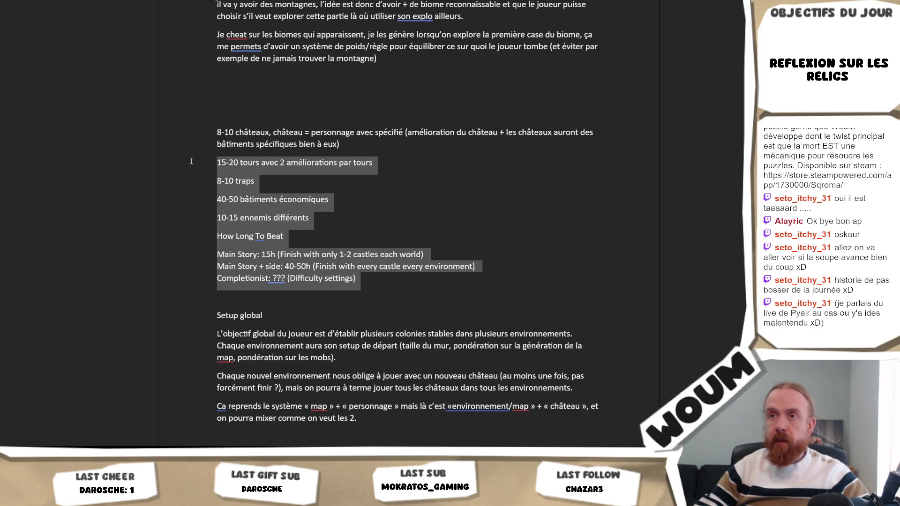
key(Left)
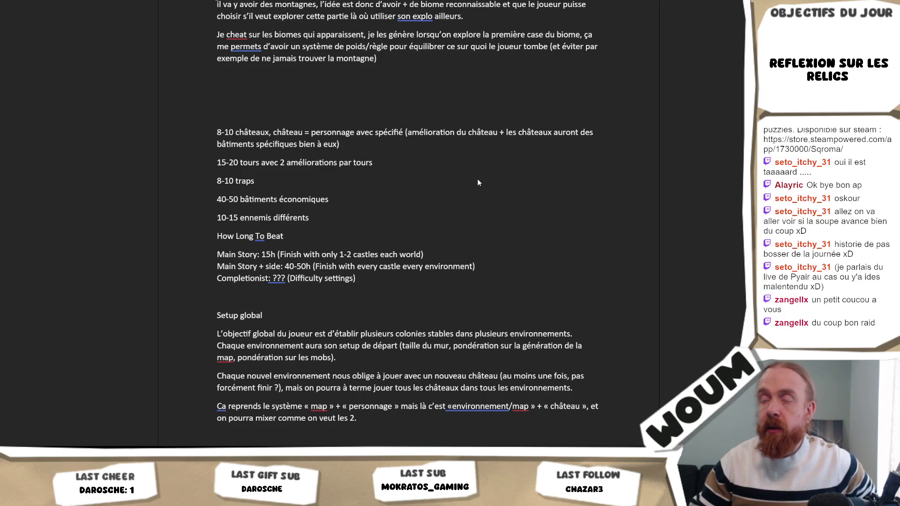
drag(217, 132, 356, 279)
click(263, 113)
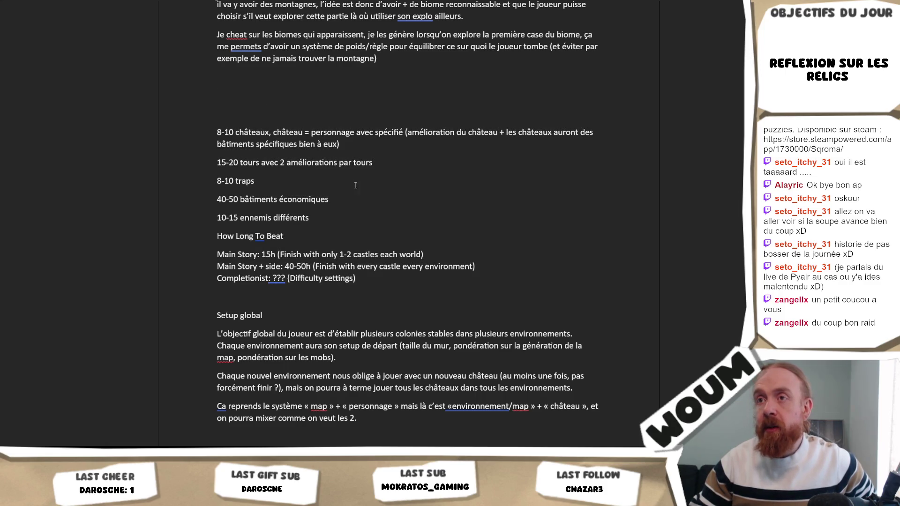